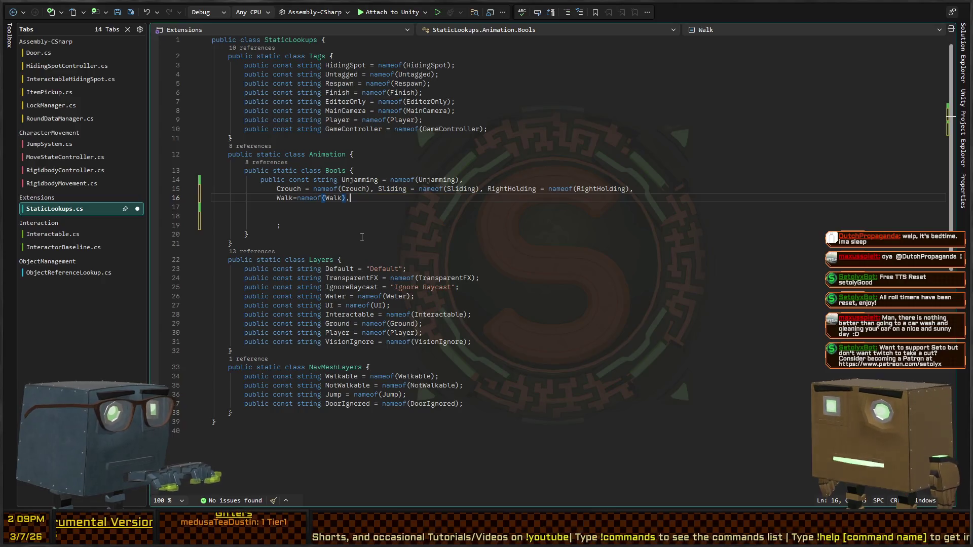
Finish adding the Run constant to Animation.Bools, then go to RigidbodyMovement's Walk animator call
type(",Run=na")
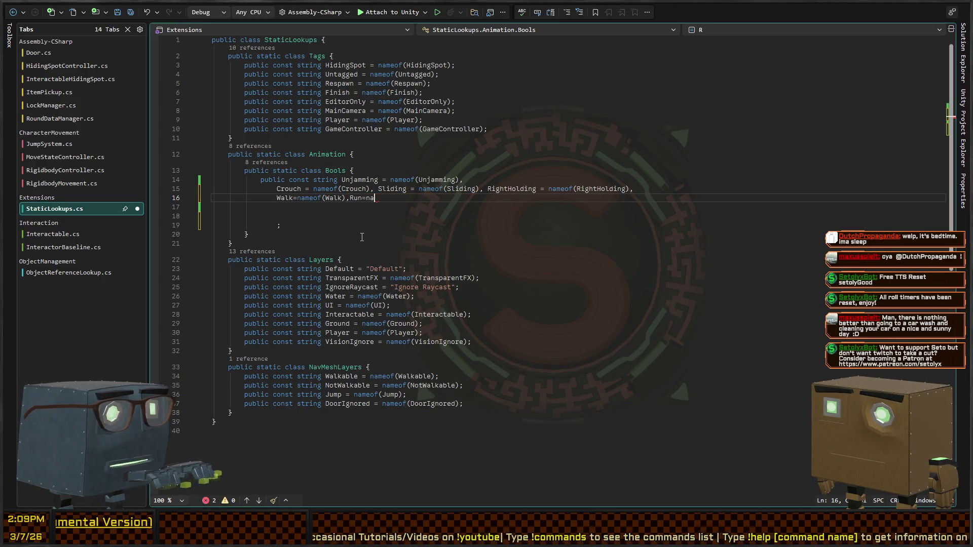
type("meof(Run)")
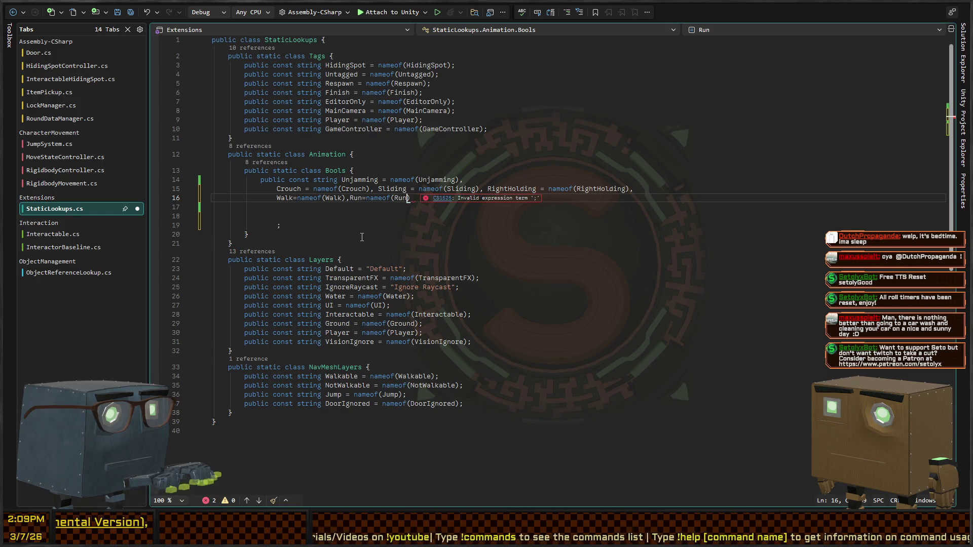
key("ctrl+minus")
key("Up")
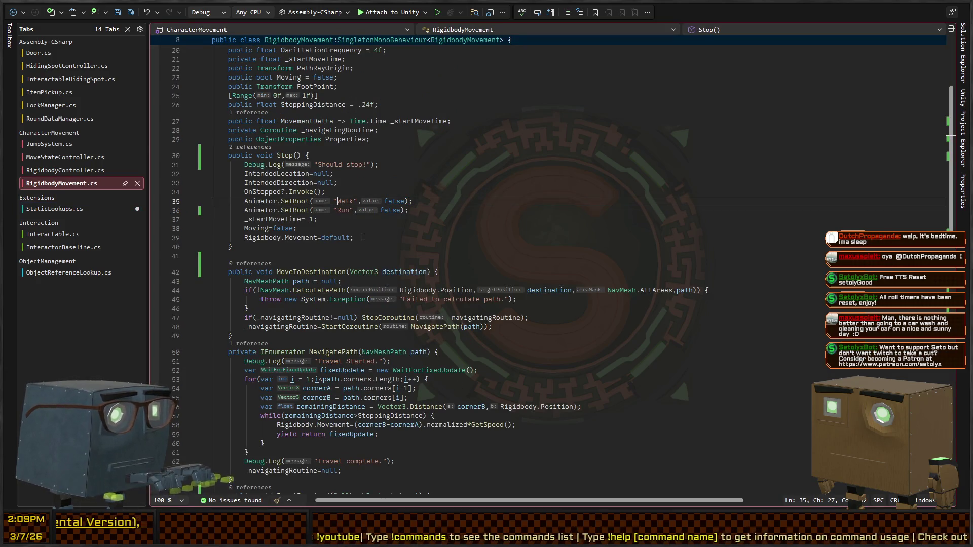
Change the Walk and Run SetBool strings on lines 35-36 to StaticLookups.Animation.Bools constants
key("Delete")
type("StaticLookups.Animation.Bools.")
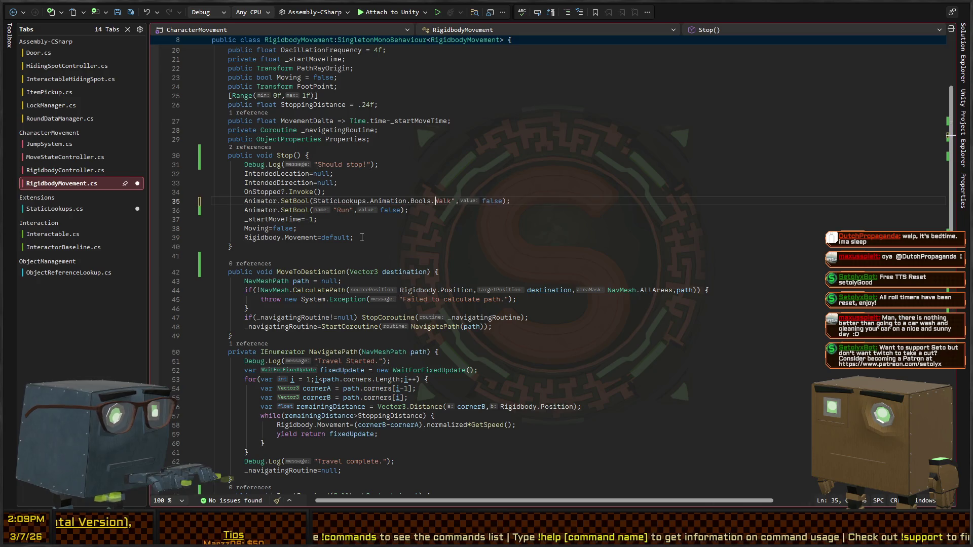
key("Delete")
key("Down")
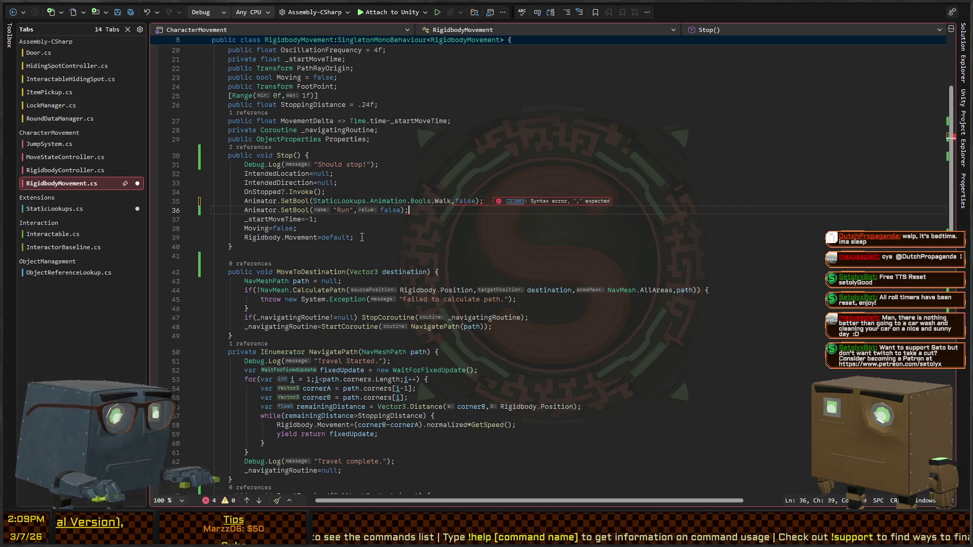
key("Left")
key("ctrl+Left")
key("BackSpace")
type("StaticLookups.Animation.Bools.")
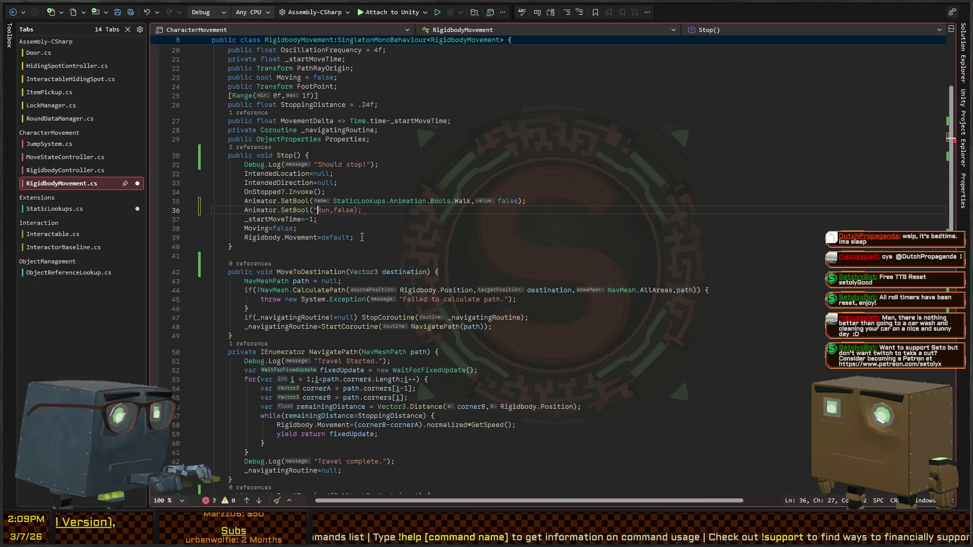
key("Down")
key("End")
scroll(348, 245, "down", 15)
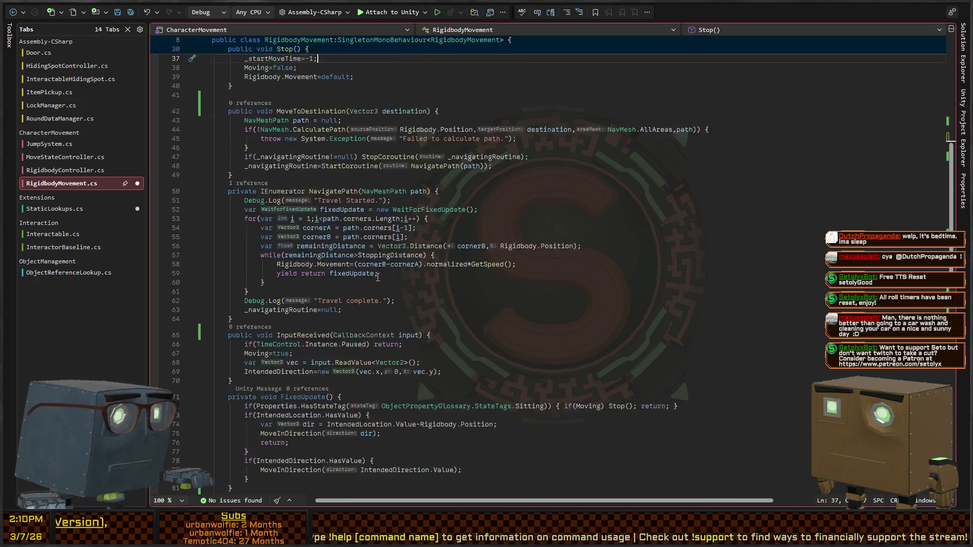
Replace SetBool("Walk" and SetBool("Run" solution-wide with the Bools.Walk and Bools.Run constants
double_click(348, 306)
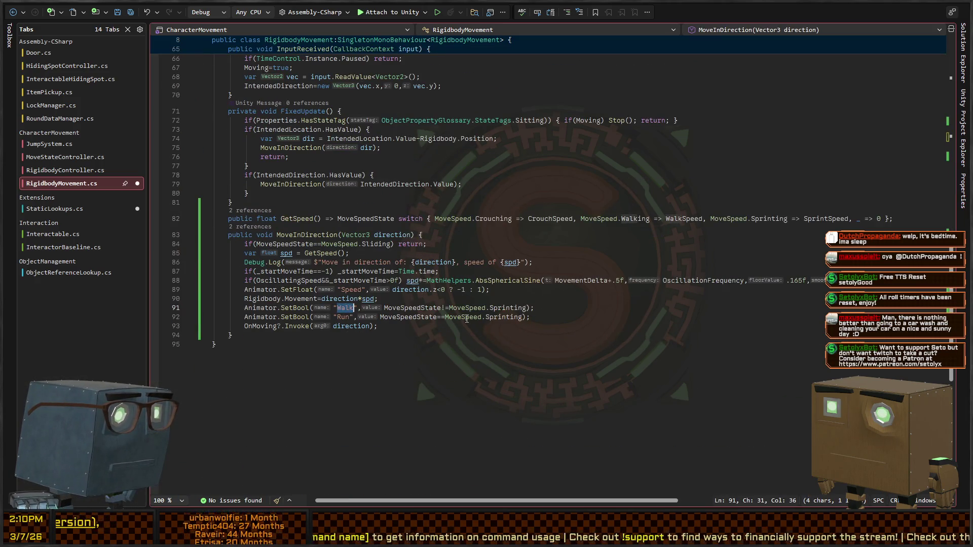
key("Escape")
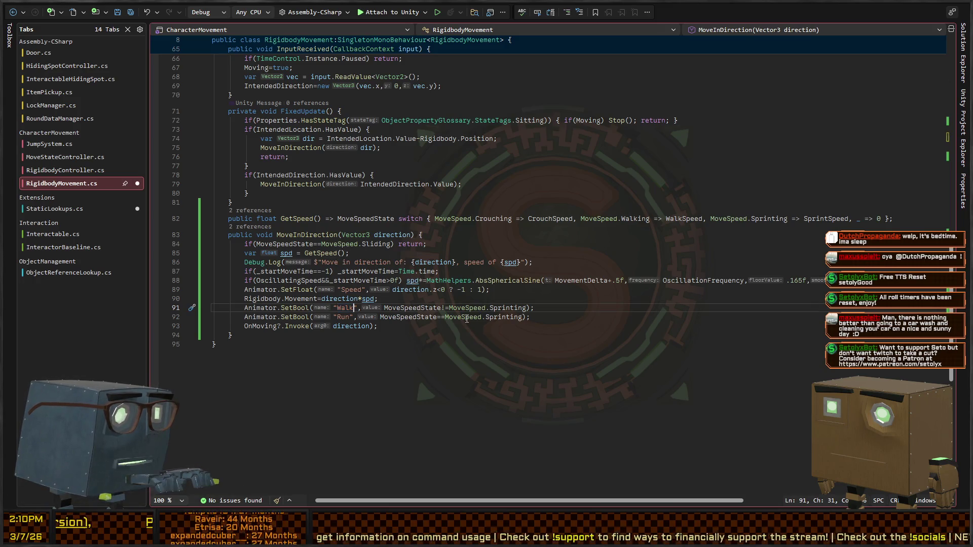
key("shift+Left")
key("shift+Left")
key("shift+Left")
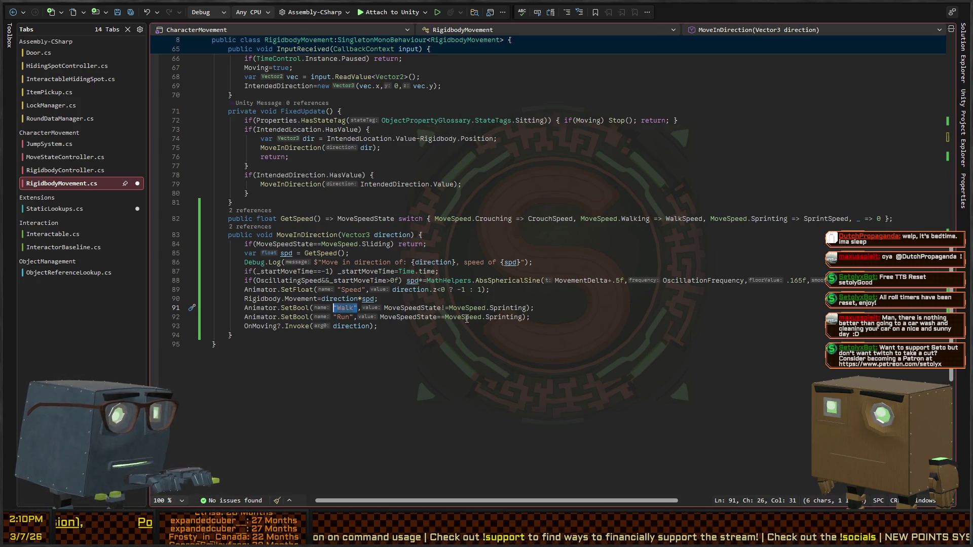
key("Escape")
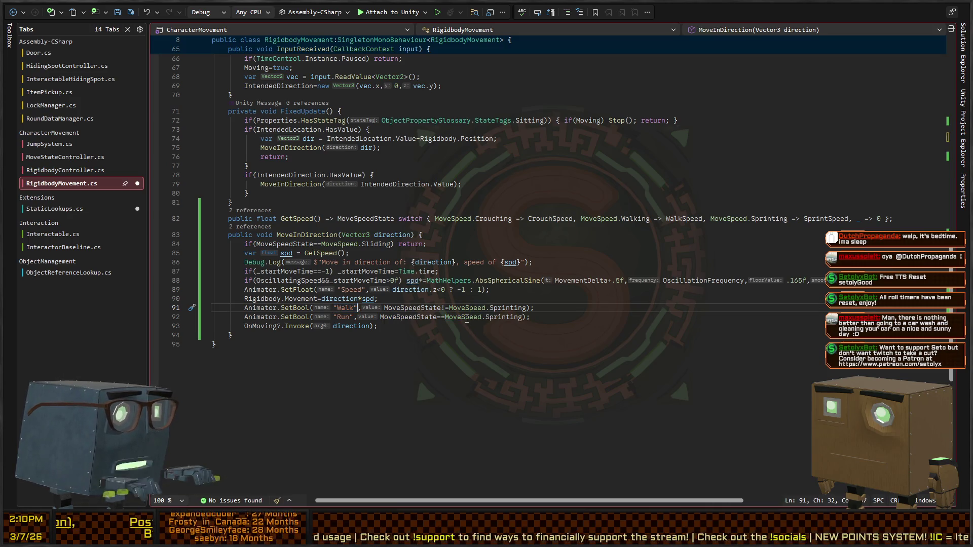
key("ctrl+shift+Left")
key("ctrl+shift+Left")
key("ctrl+shift+Left")
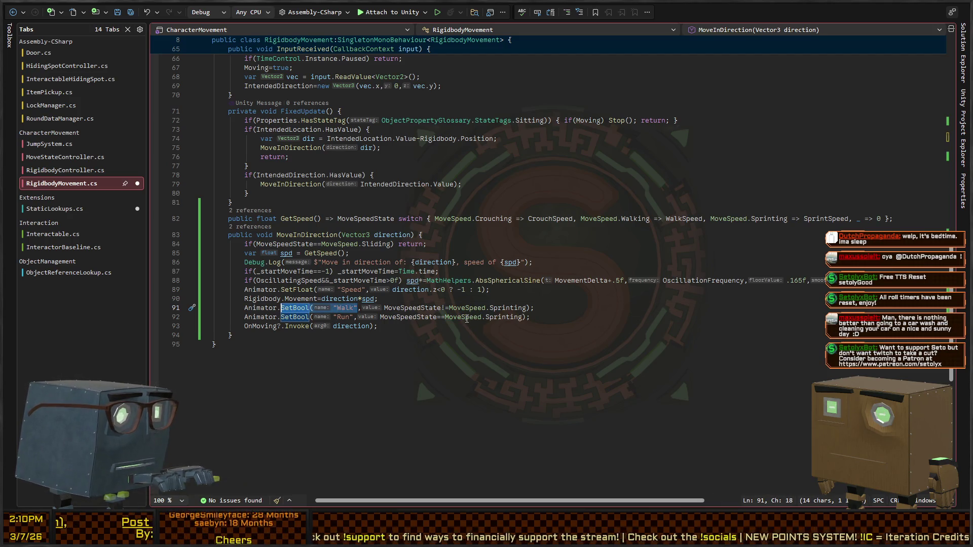
key("alt+Tab")
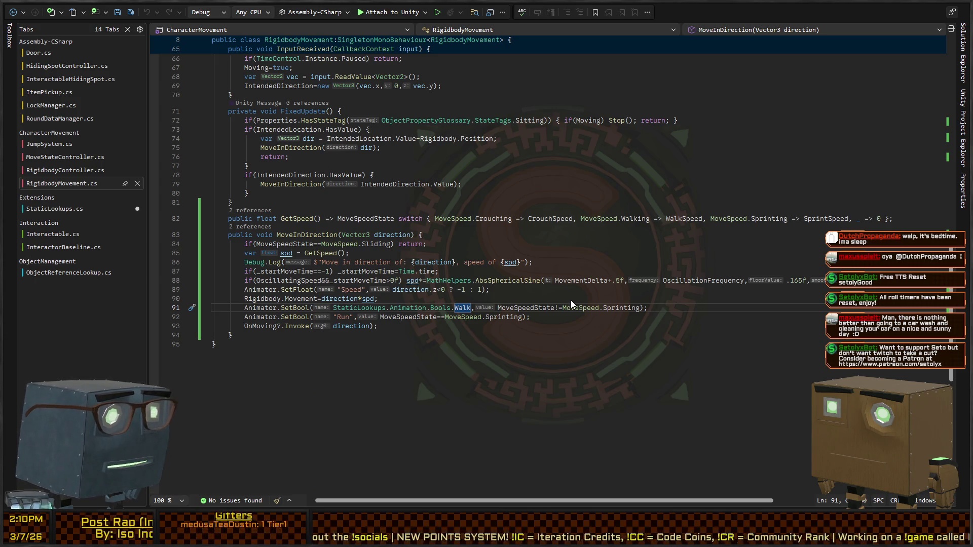
left_click(337, 317)
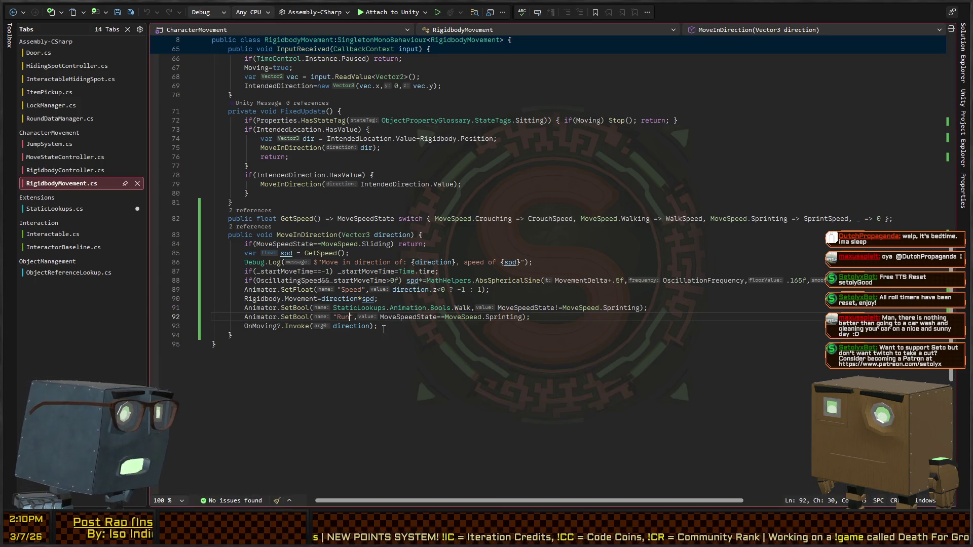
key("ctrl+shift+Left")
key("ctrl+shift+Left")
key("ctrl+shift+Left")
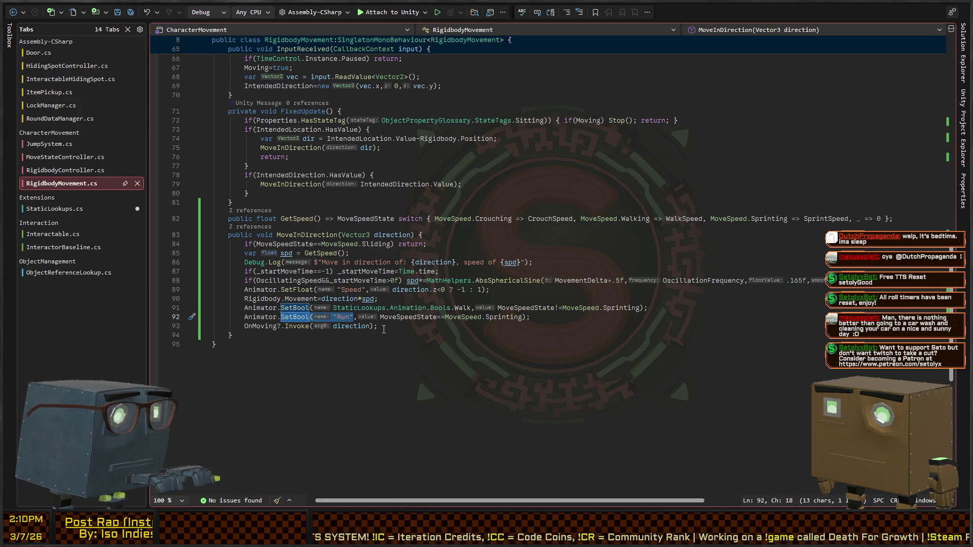
key("alt+Tab")
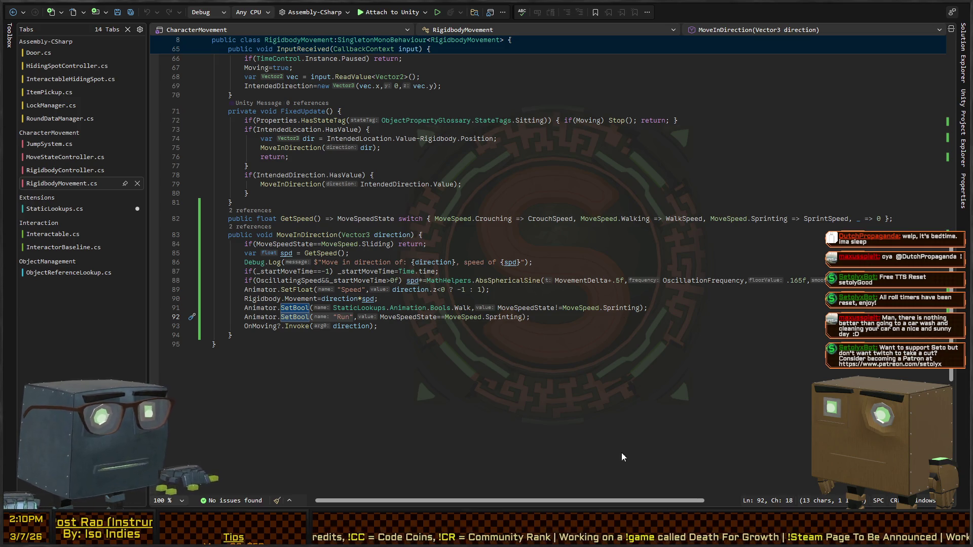
key("alt+Tab")
Confirm replacing all SetBool("Run" calls with Bools.Run, then list every SetBool reference
type("StaticLookups.Animation.Bools.Run")
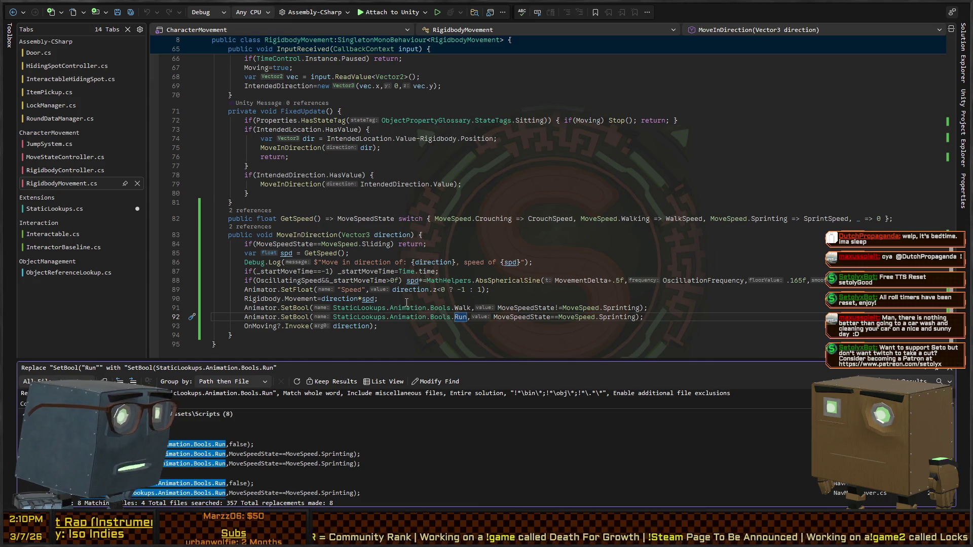
key("Escape")
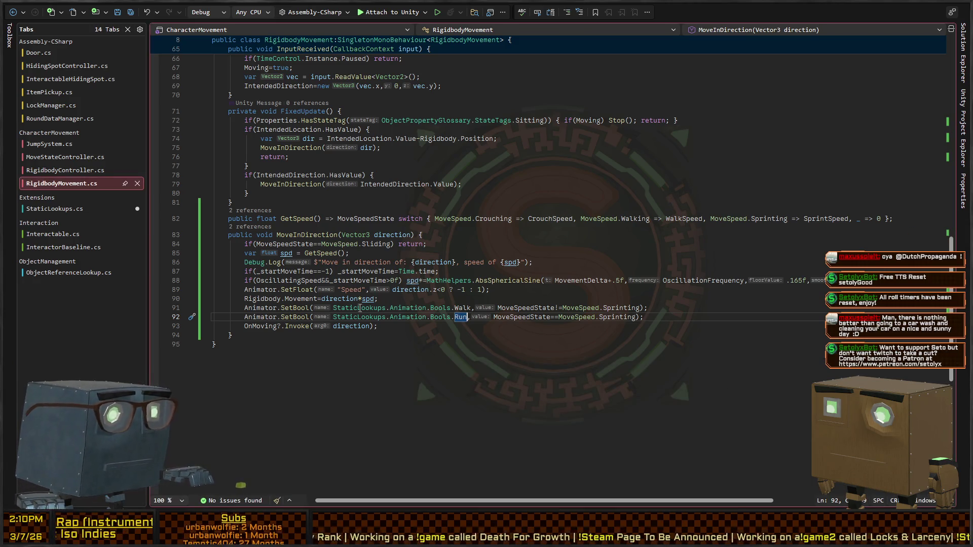
left_click(306, 308)
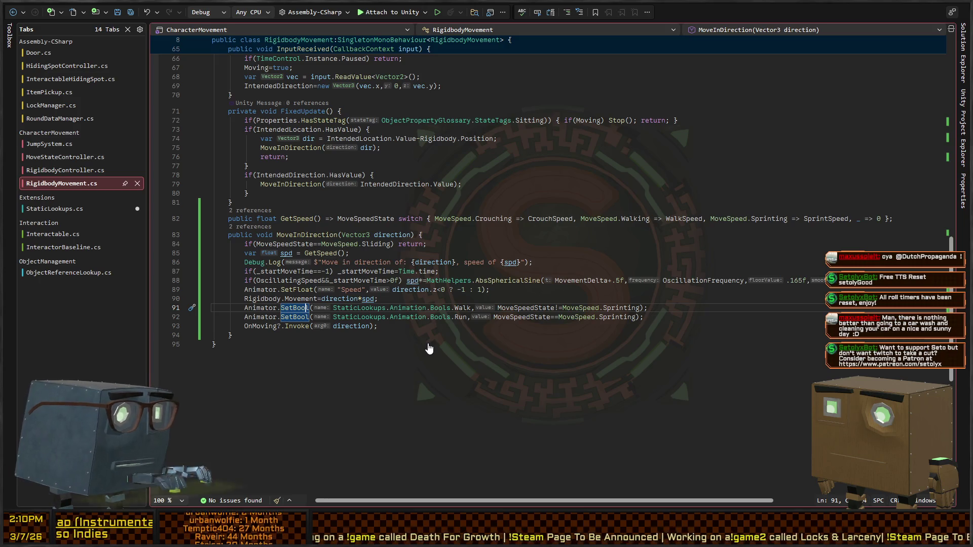
key("shift+F12")
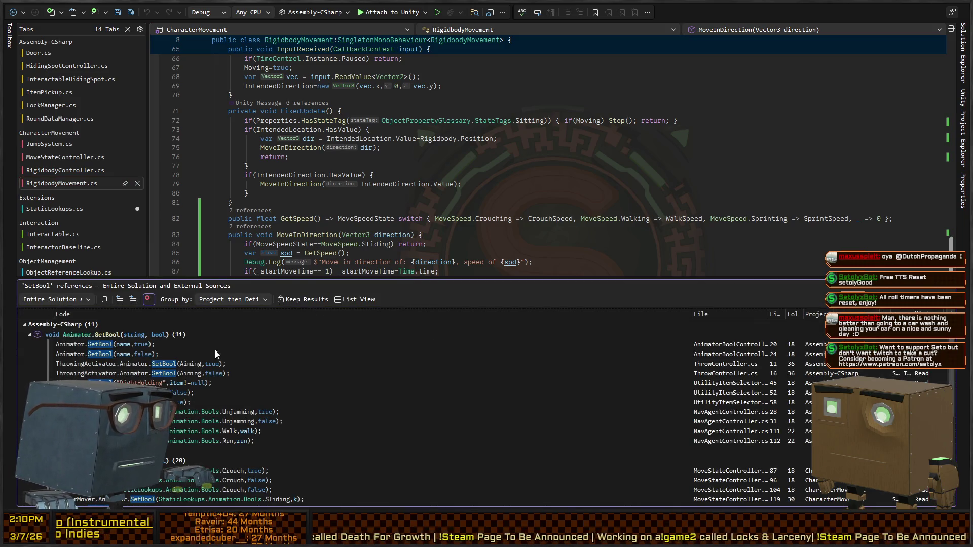
Change UtilityItemSelector's three SetBool("RightHolding" calls to StaticLookups.Animation.Bools.RightHolding together
double_click(150, 385)
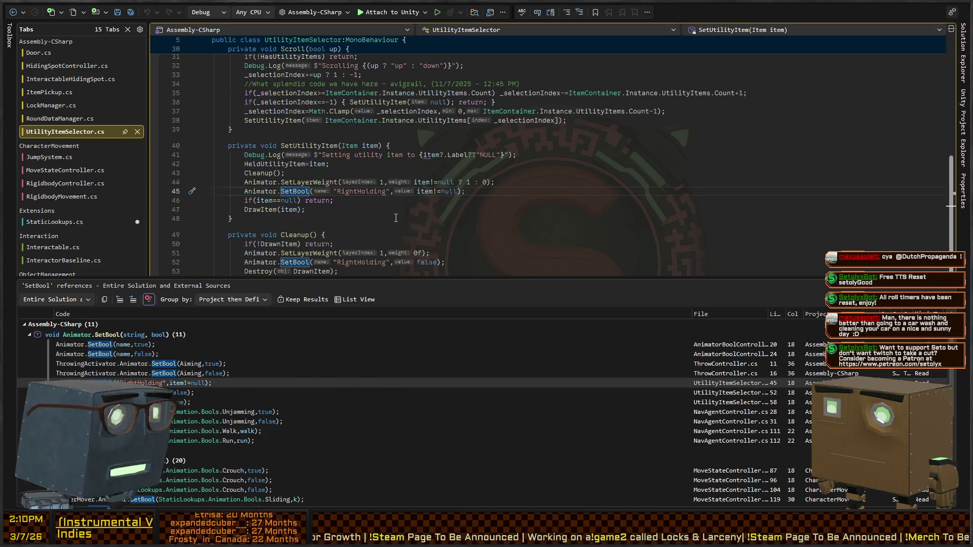
key("Escape")
key("ctrl+shift+Left")
key("ctrl+shift+Left")
key("ctrl+shift+Left")
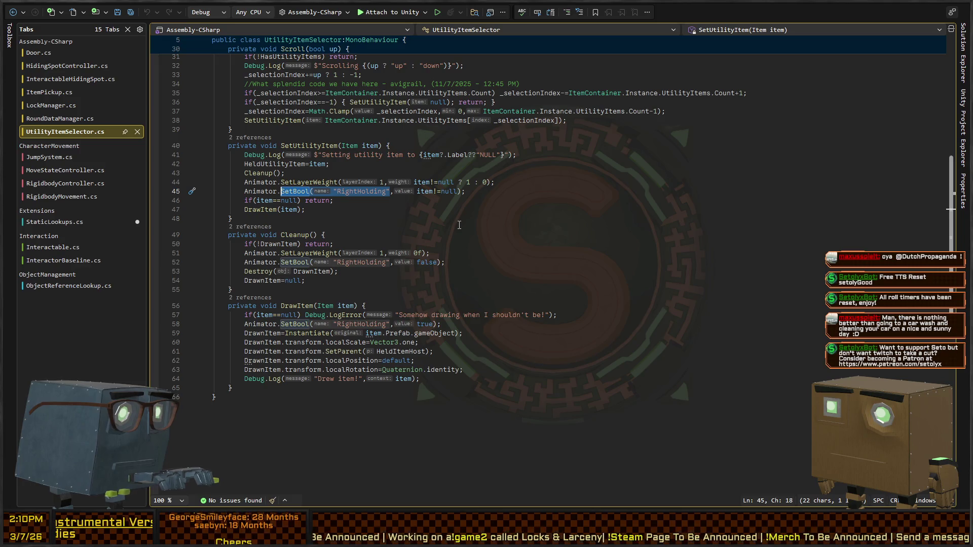
key("alt+shift+period")
key("alt+shift+period")
type("SetBool(StaticLookups.Animation.Bools.")
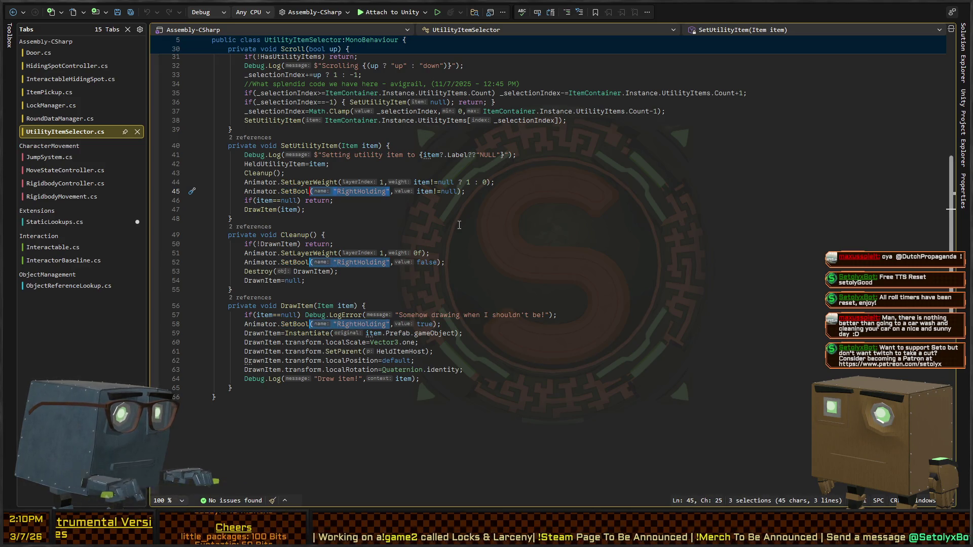
type("RightHolding")
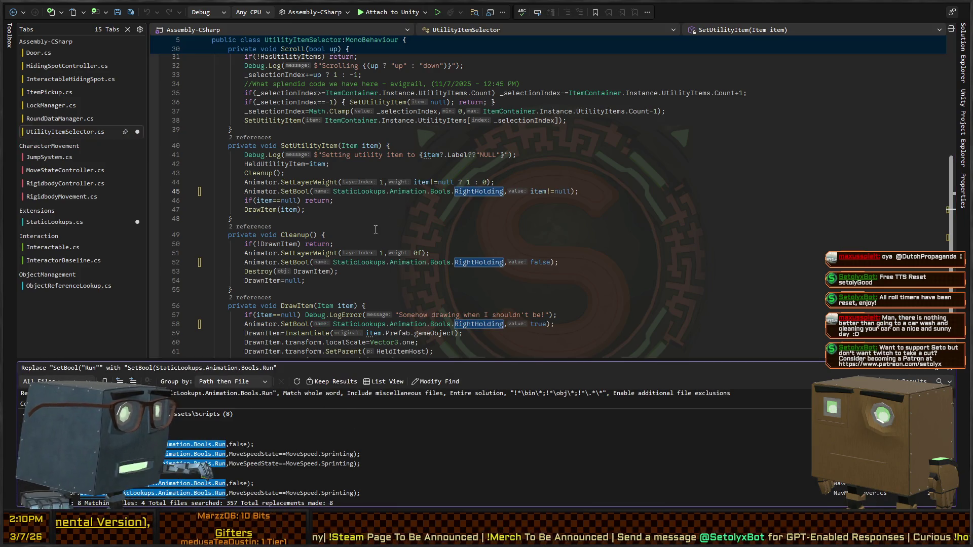
key("Escape")
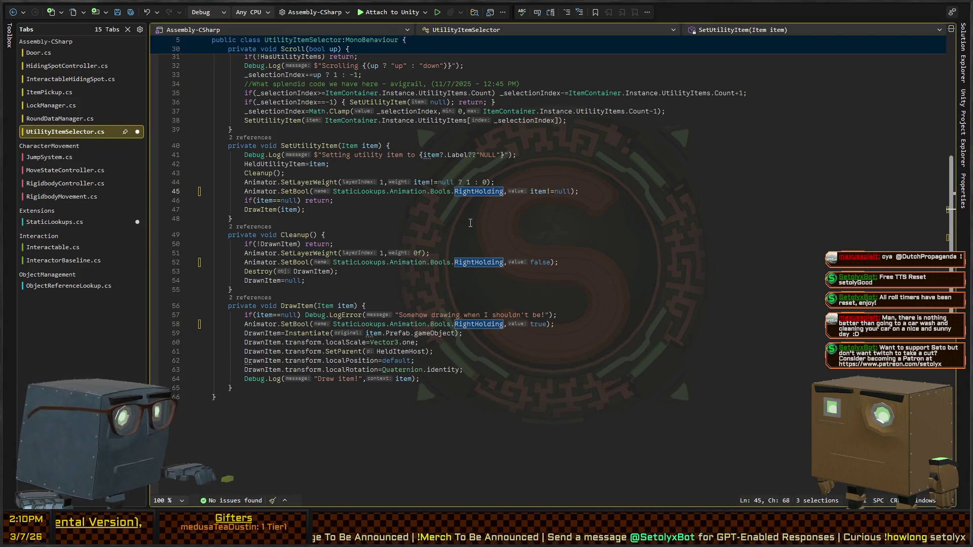
key("shift+F12")
scroll(179, 384, "down", 10)
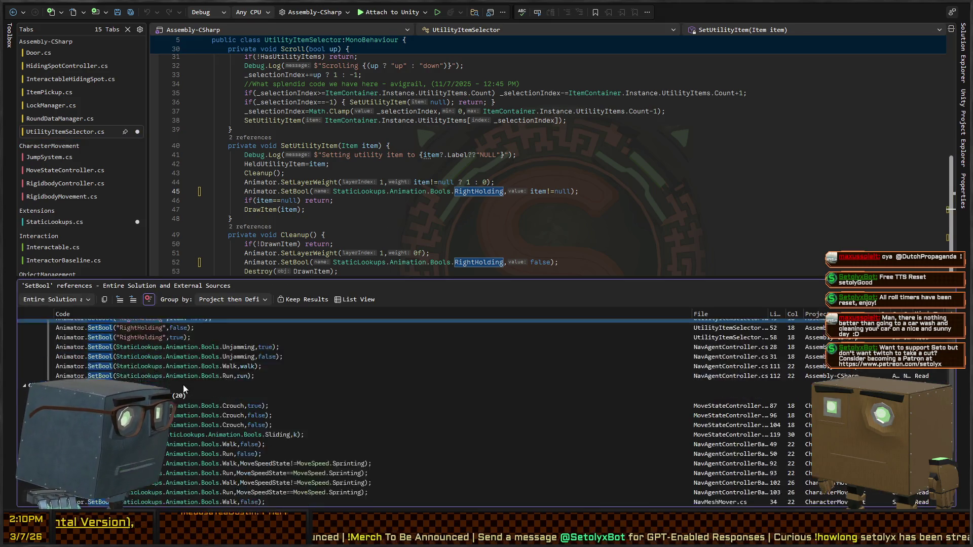
scroll(175, 376, "up", 5)
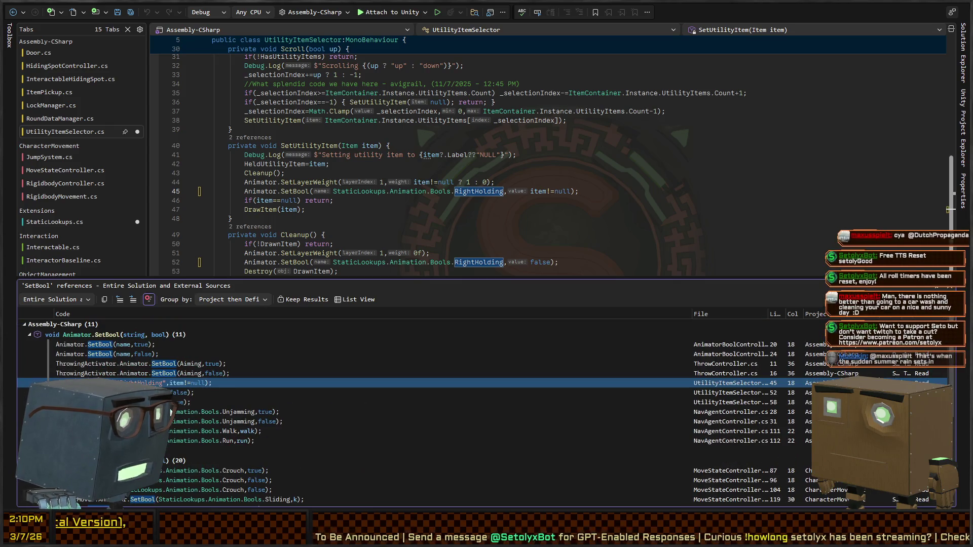
double_click(120, 346)
key("Escape")
left_click(314, 215)
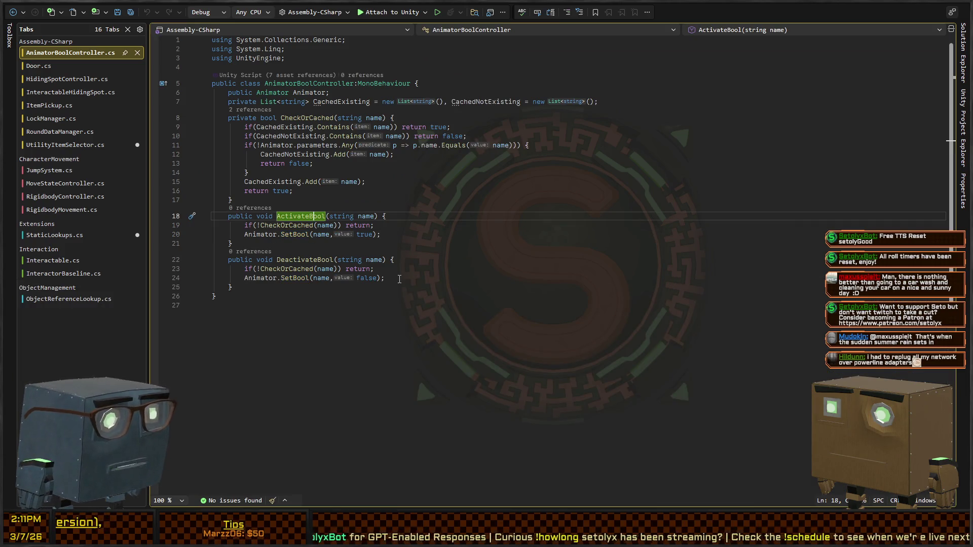
key("ctrl+alt+Left")
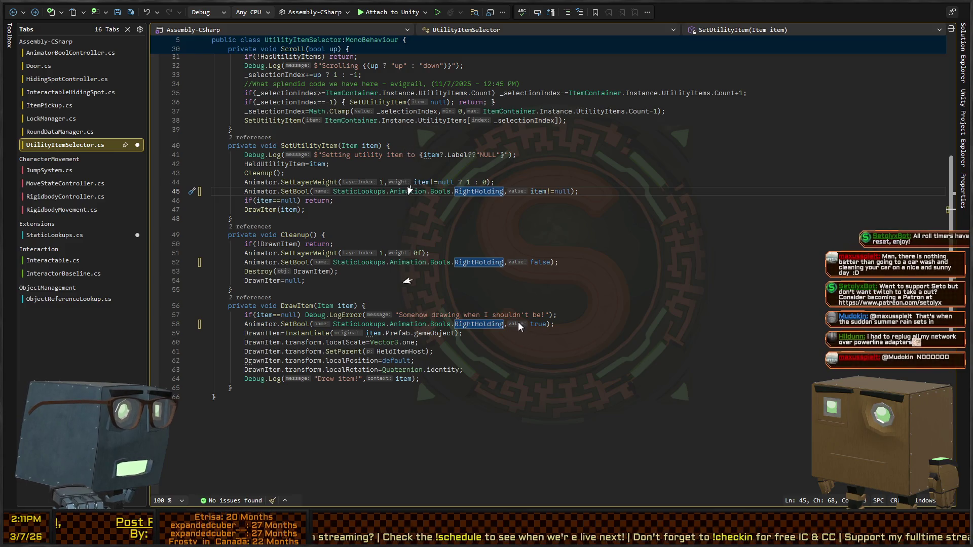
left_click(645, 209)
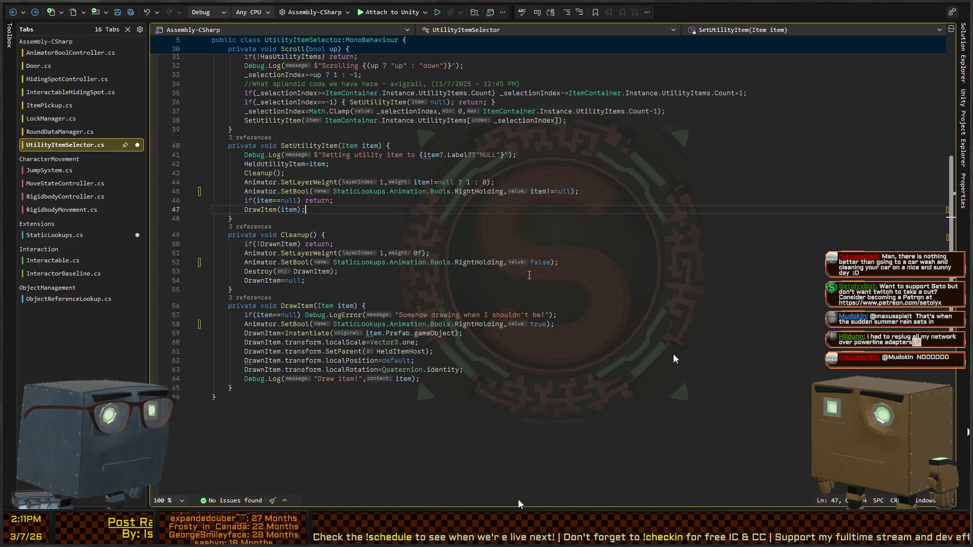
key("Up")
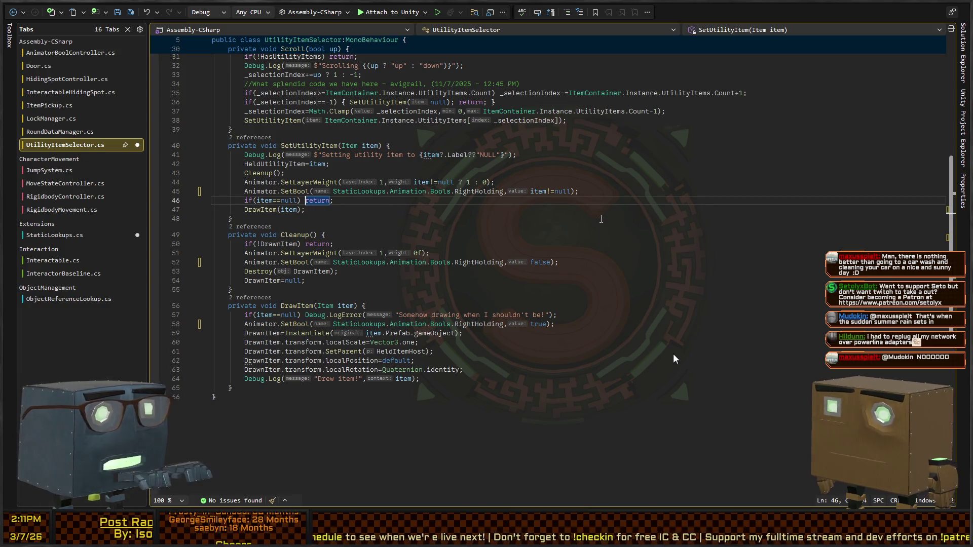
key("Up")
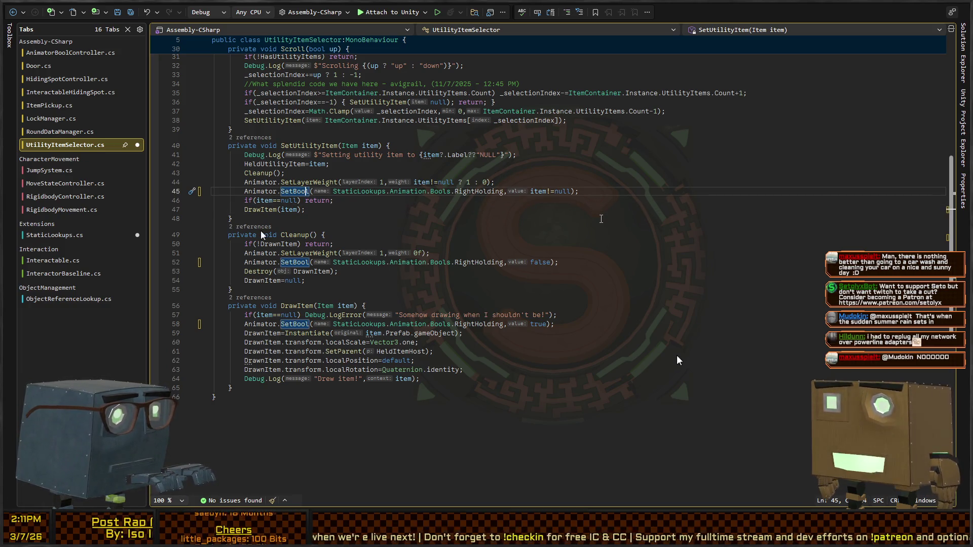
key("Home")
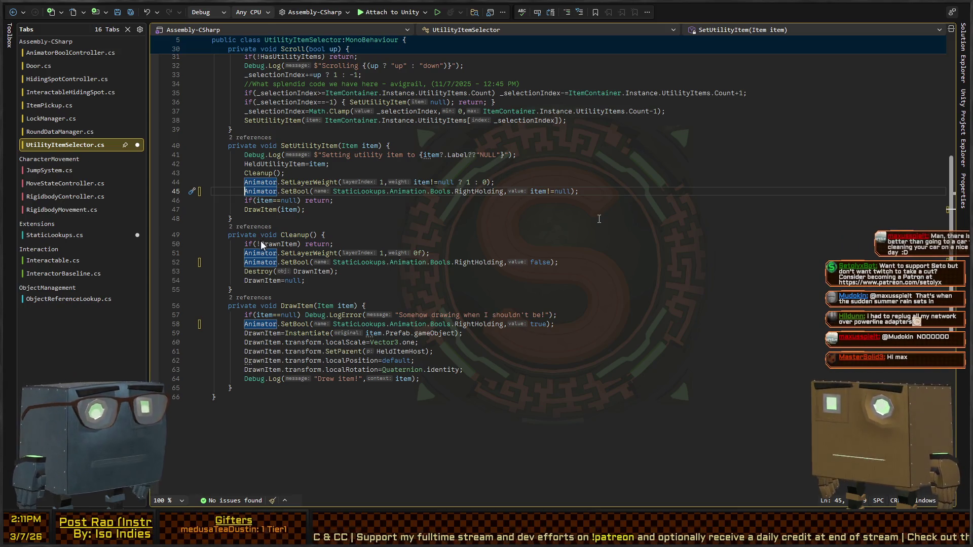
key("ctrl+Tab")
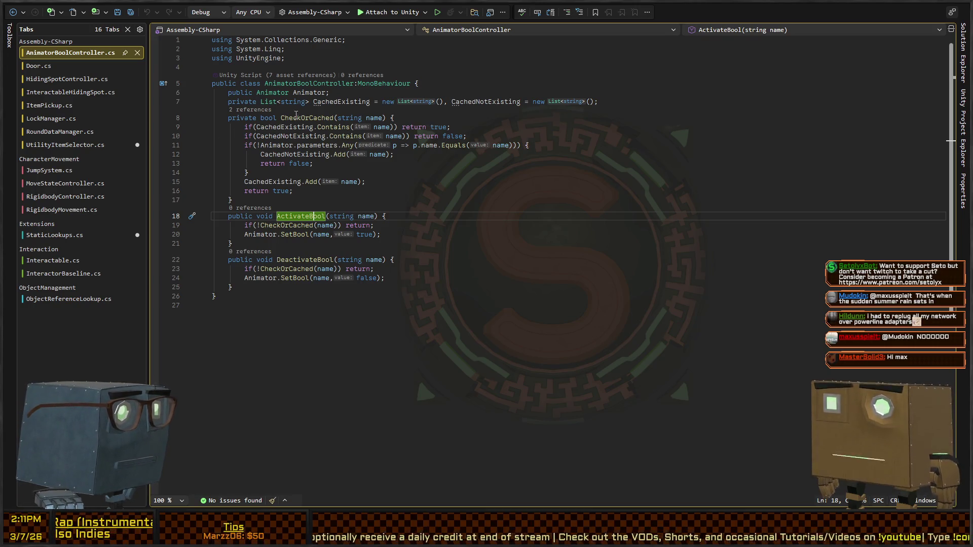
key("ctrl+minus")
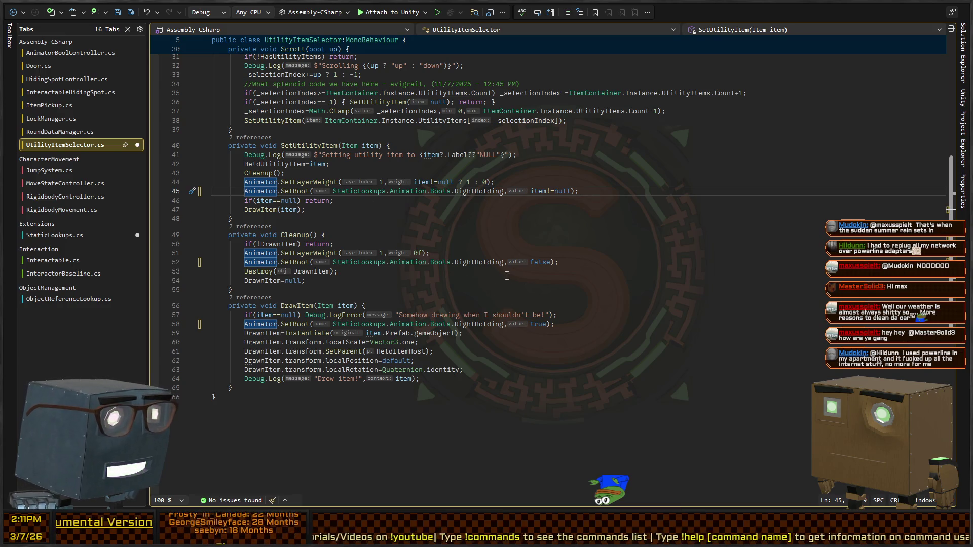
Search the whole solution for 'Animator.Set'
left_click_drag(244, 324, 293, 324)
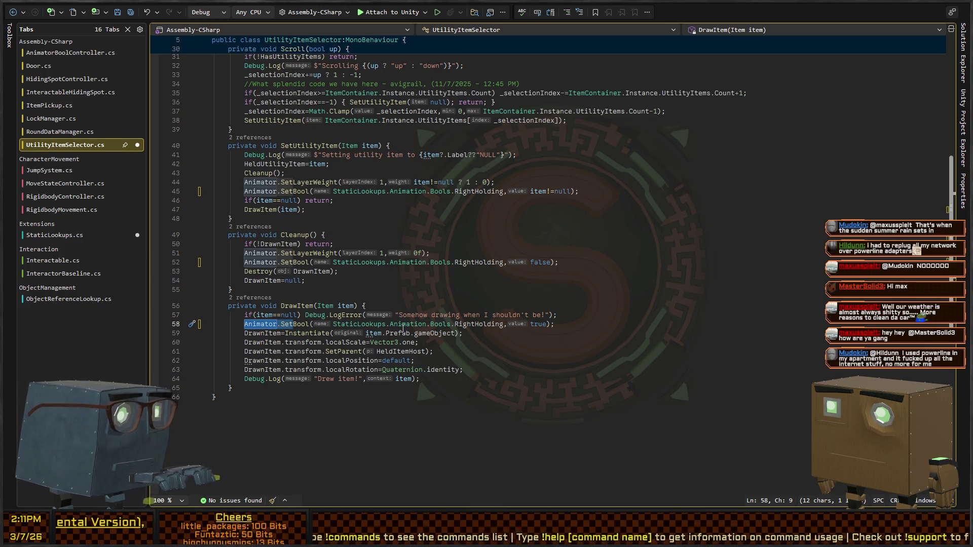
key("alt+Tab")
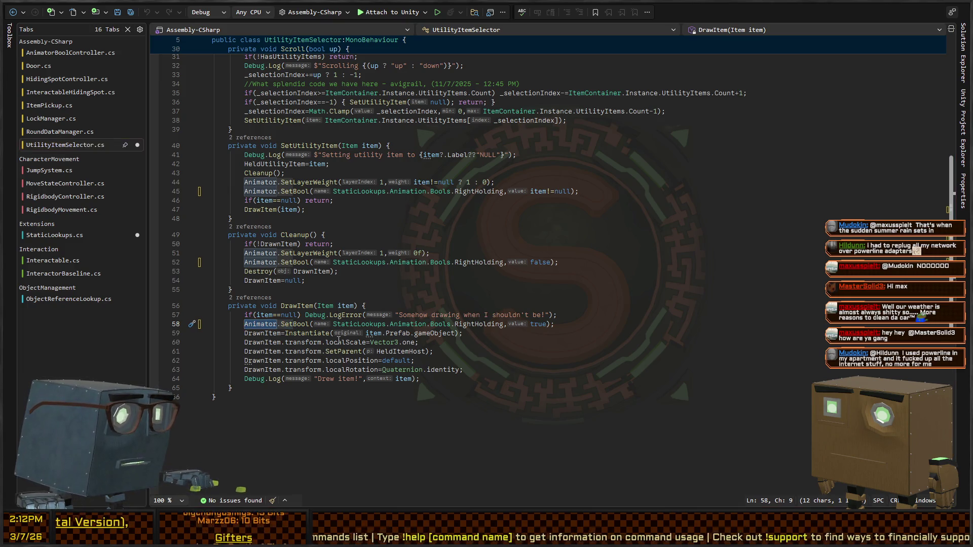
key("ctrl+shift+f")
key("Return")
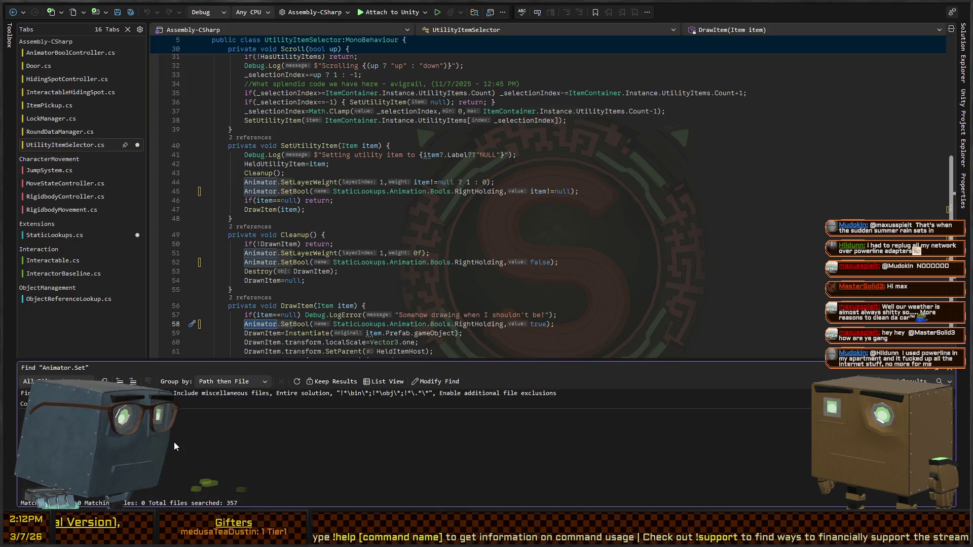
left_click(297, 323)
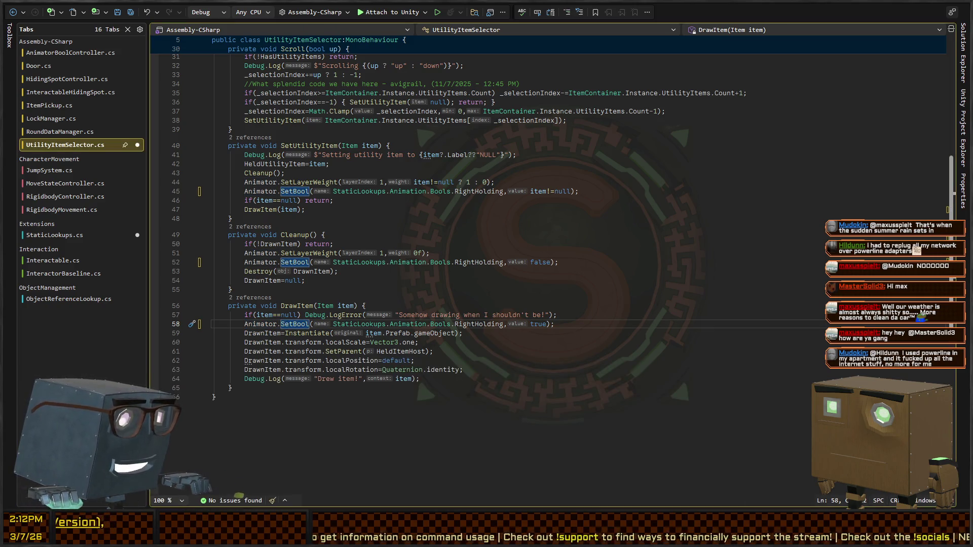
key("ctrl+shift+f")
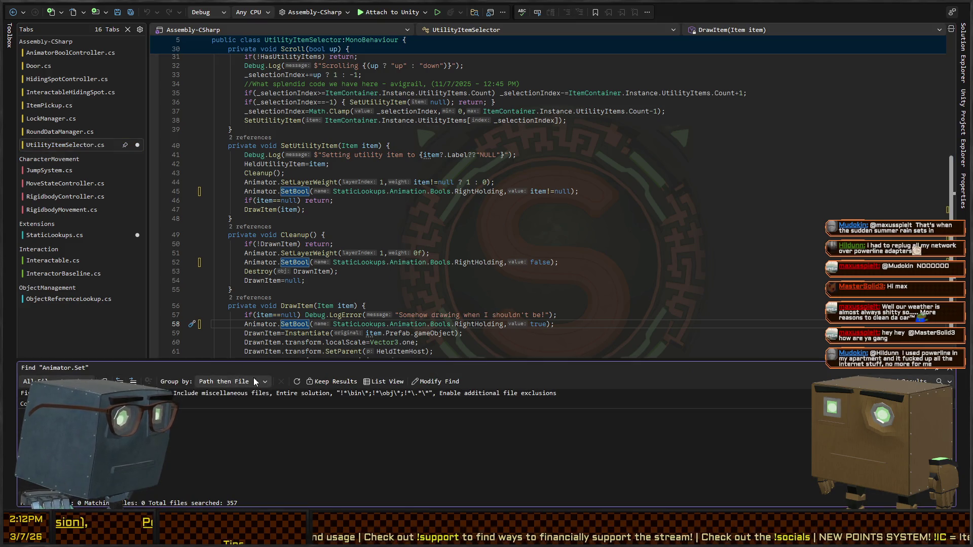
Add a new line reading Animator.SetFloat above DrawItem's RightHolding SetBool call
key("Escape")
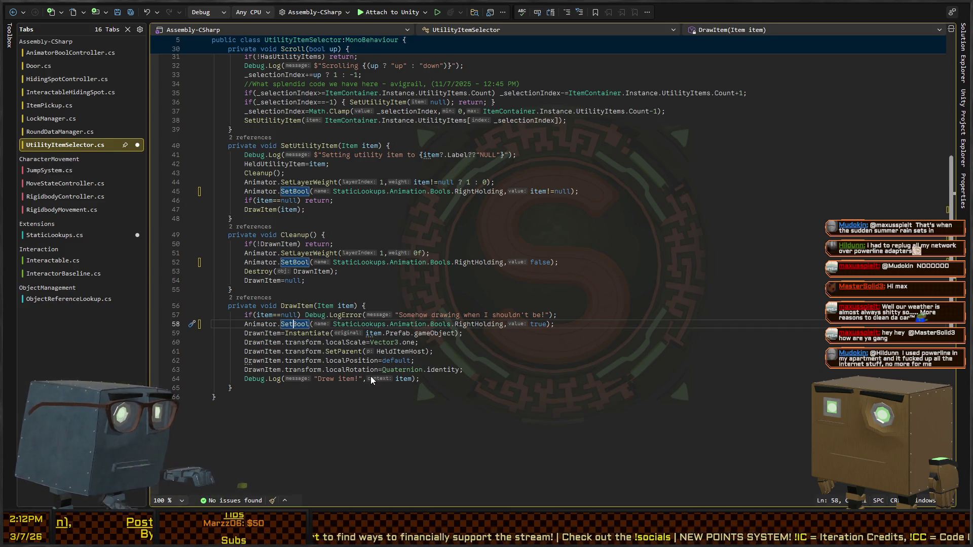
key("ctrl+Return")
type("An")
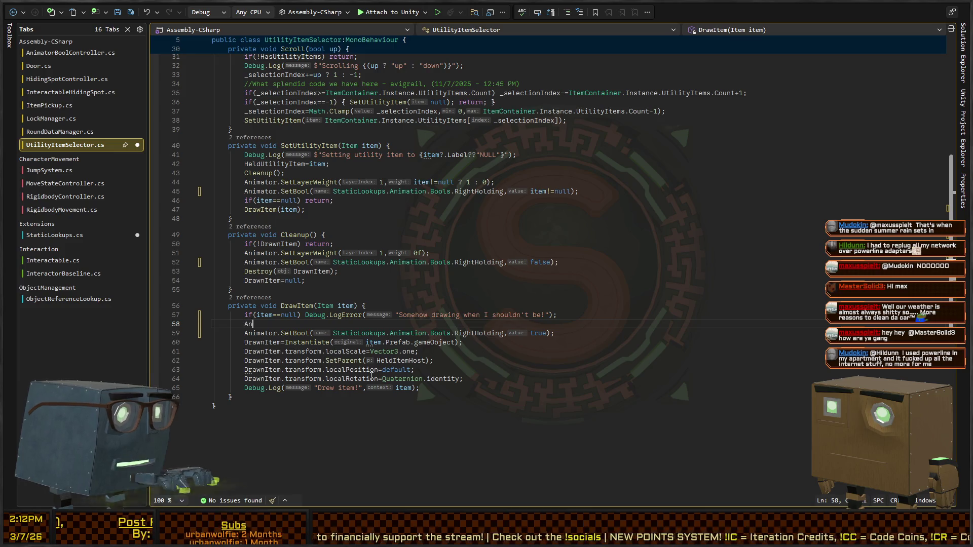
type("imator.SetFloat")
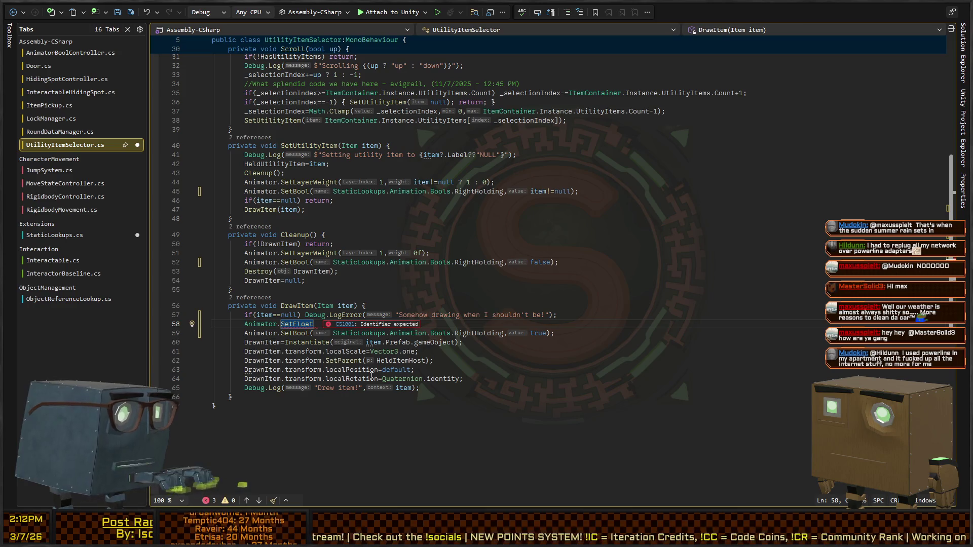
Replace NavAgentControllerBaseline's "Speed" SetFloat argument with StaticLookups.Animation.Floats.Speed
key("shift+F12")
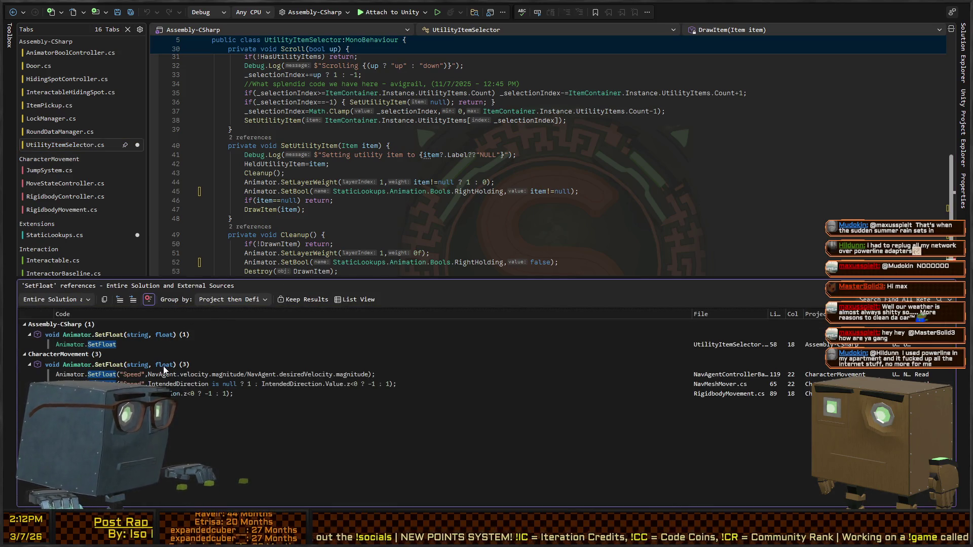
double_click(163, 374)
scroll(366, 176, "up", 8)
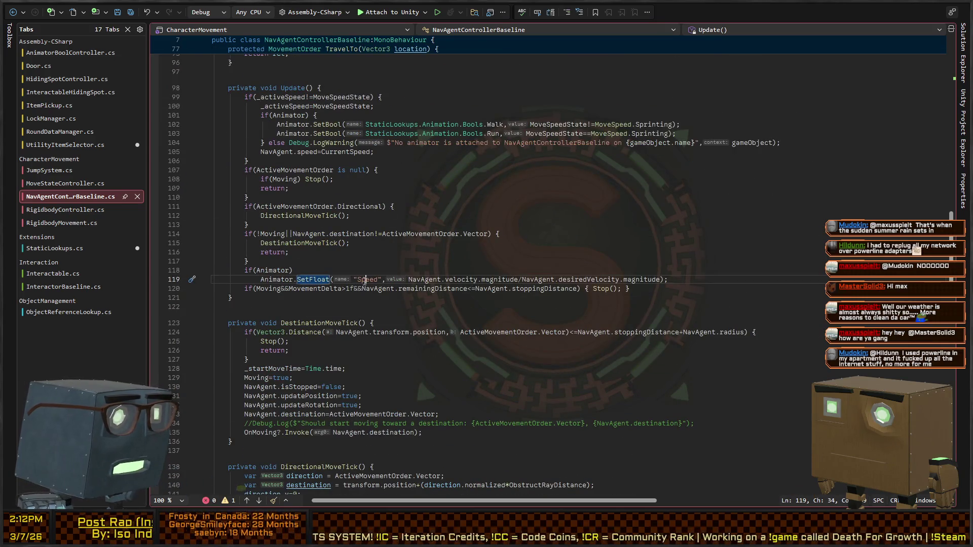
key("ctrl+shift+Left")
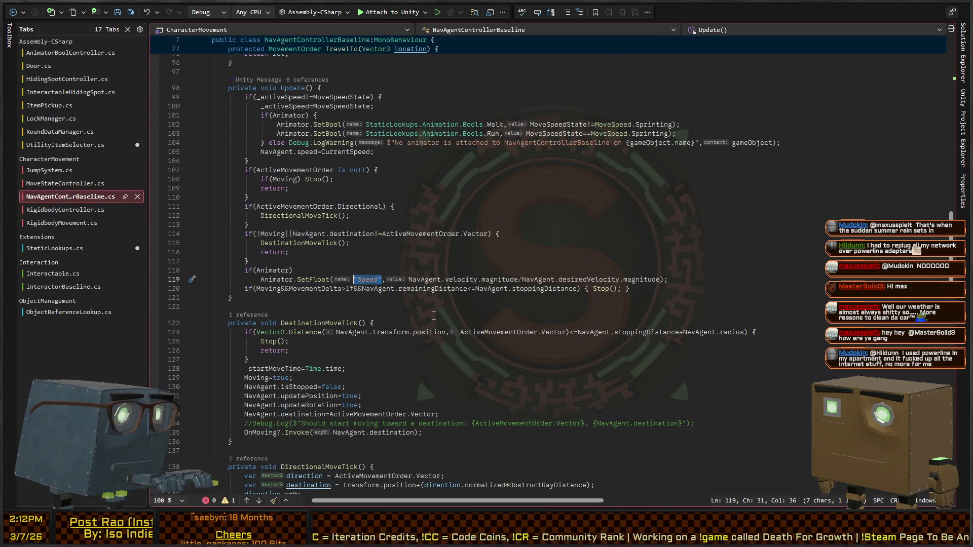
type("StaticLookups.Animation.Prope")
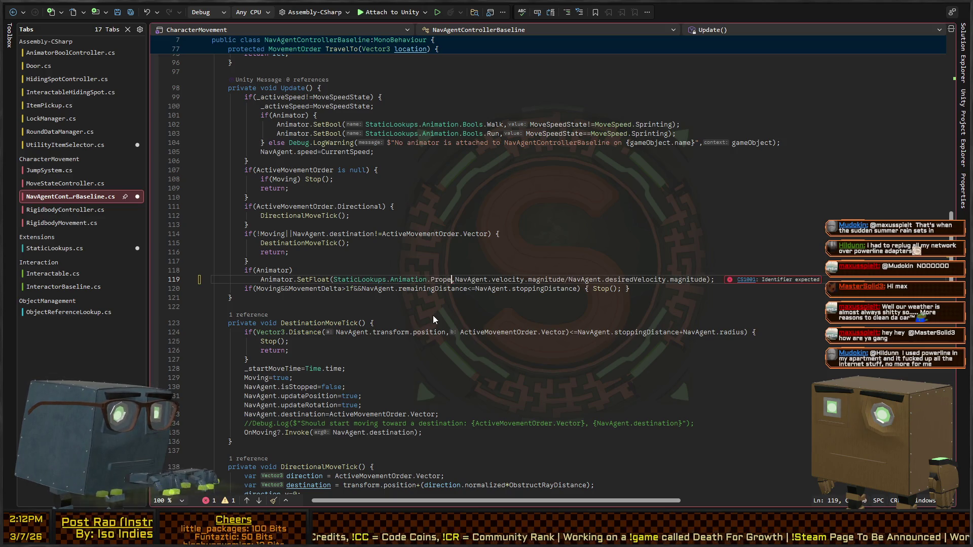
type("rties")
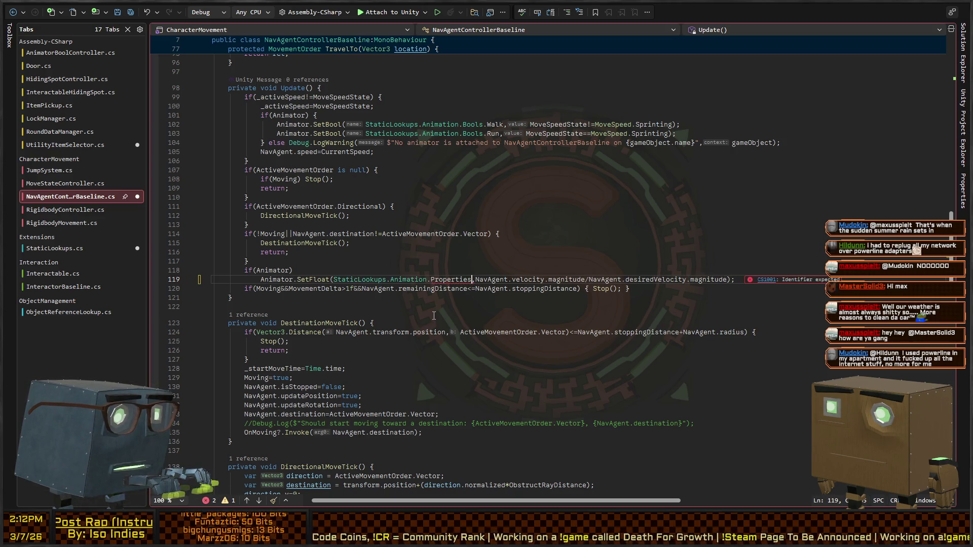
key("BackSpace")
key("BackSpace")
key("BackSpace")
type("Floats.Spee")
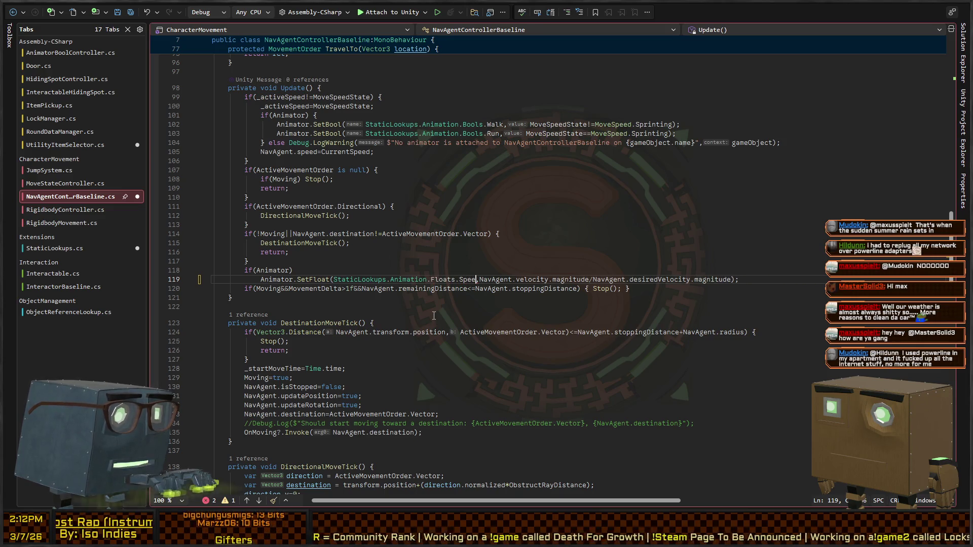
type("d,")
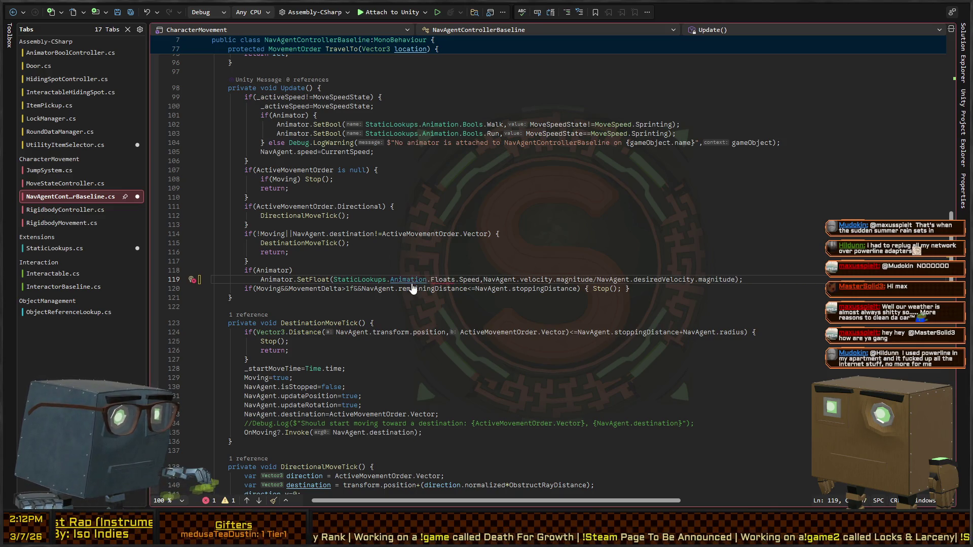
Jump to the Animation lookups in StaticLookups.cs, below the Bools constants
left_click(412, 285, "ctrl")
left_click(393, 188)
left_click(350, 228)
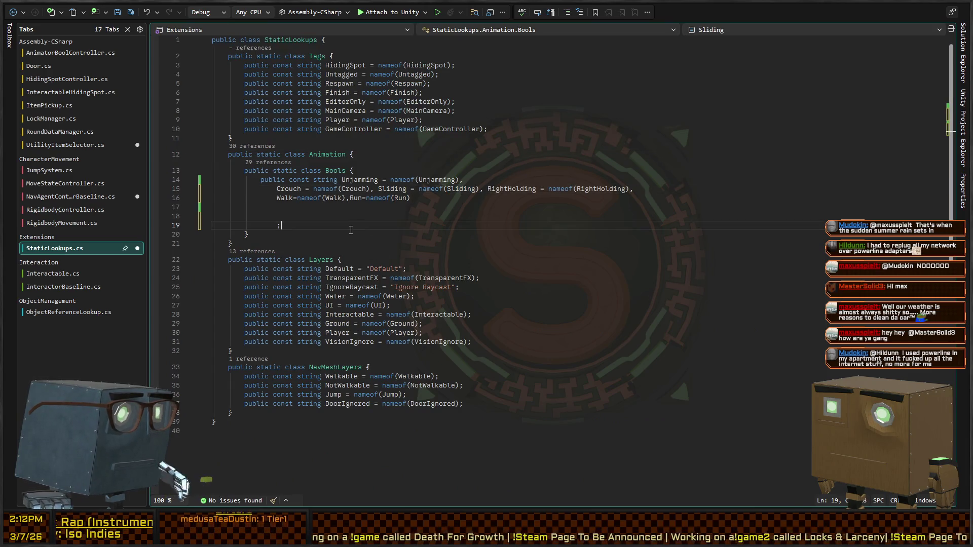
Add a Floats class with Speed = nameof(Speed) below Bools and save StaticLookups.cs
key("Down")
key("Return")
type("public st")
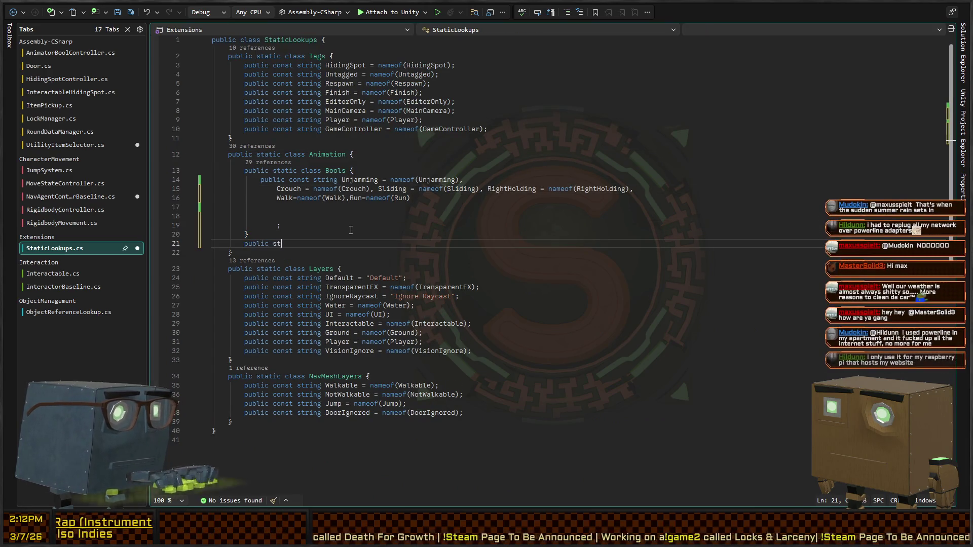
type("atic class Floats {")
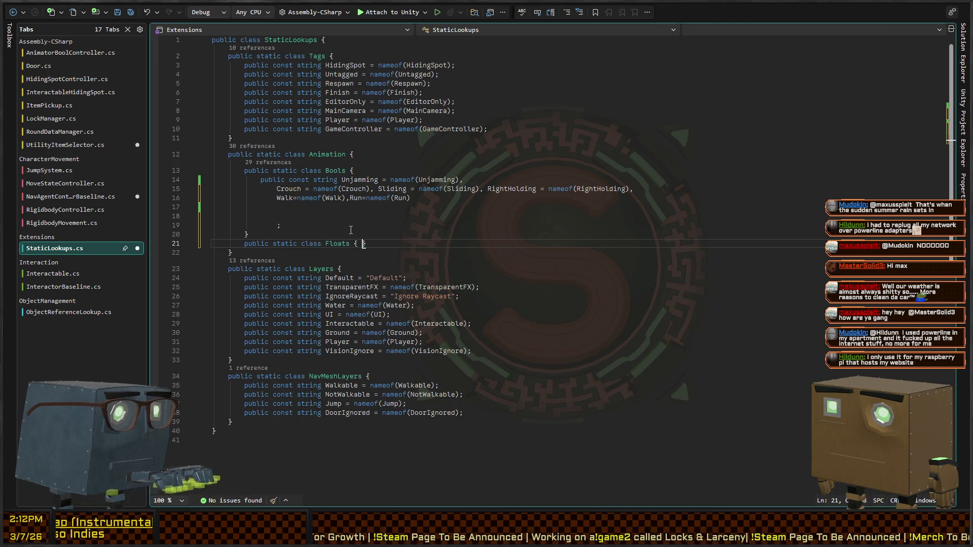
key("Return")
type("public const string Sp")
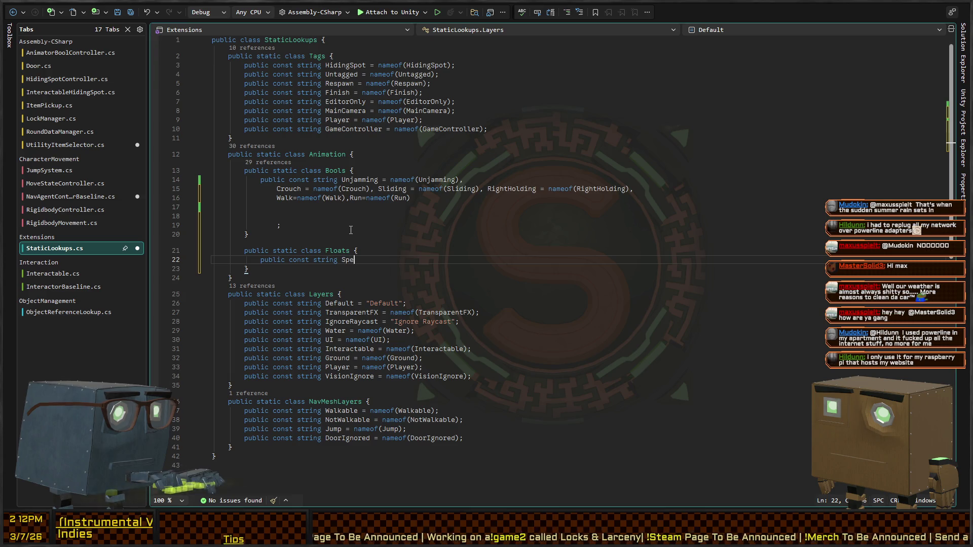
type("ed =nameof")
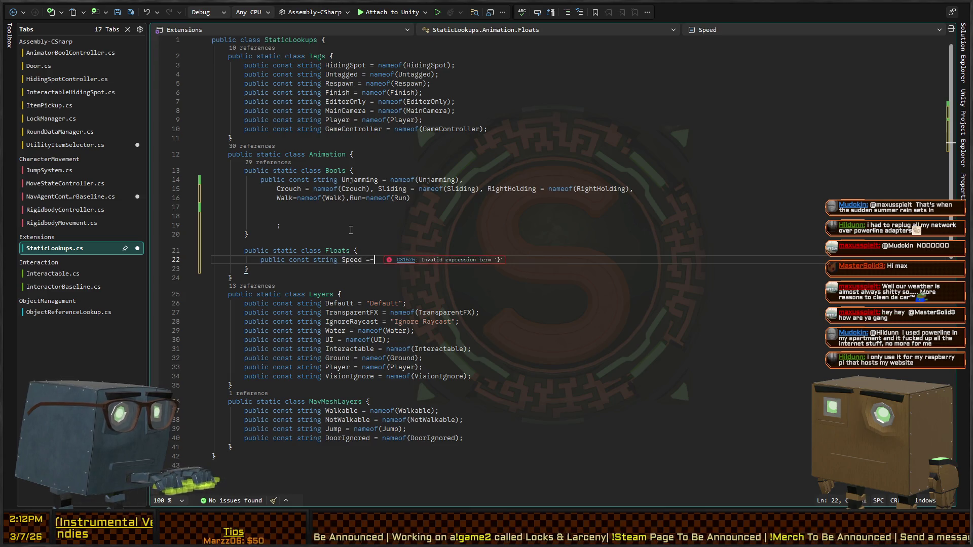
type("(Speed);")
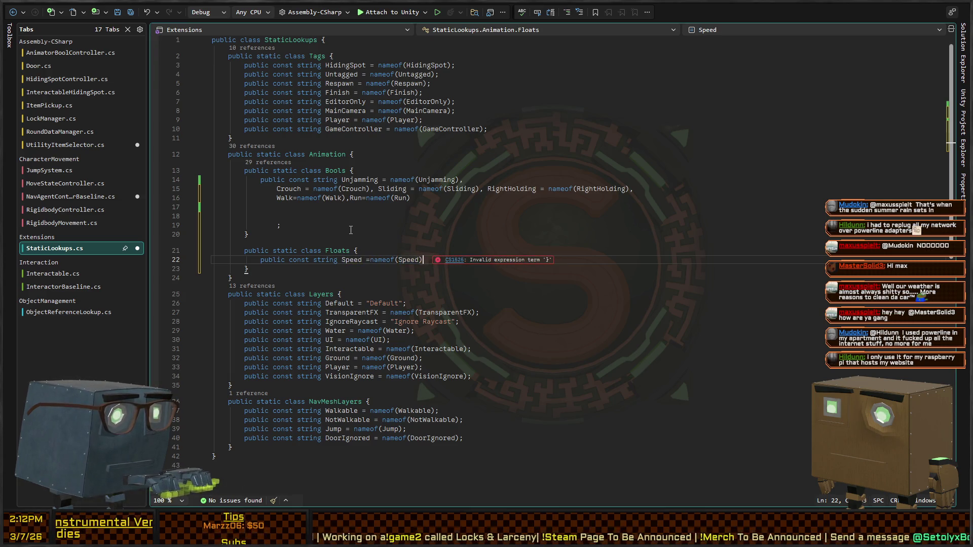
key("Return")
key("Return")
key("Return")
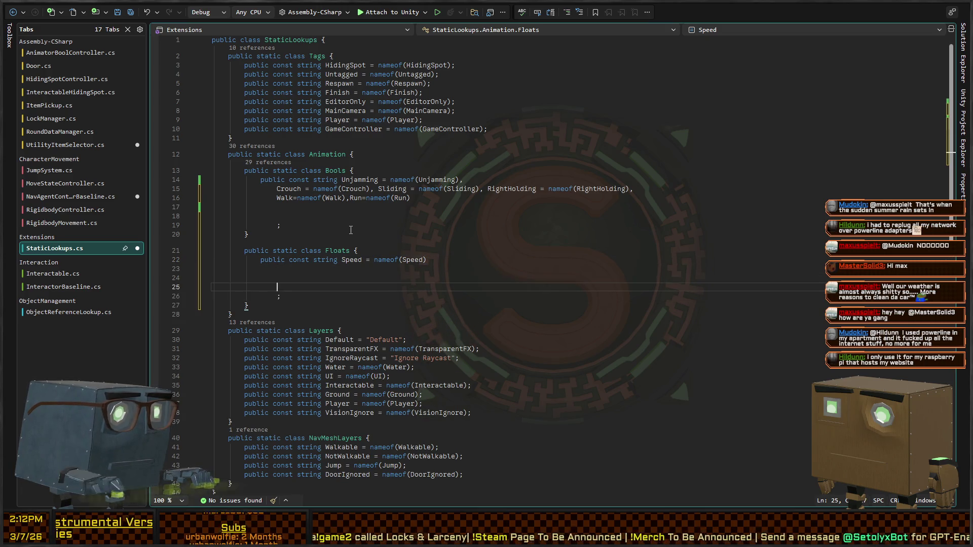
key("Up")
key("Up")
key("Up")
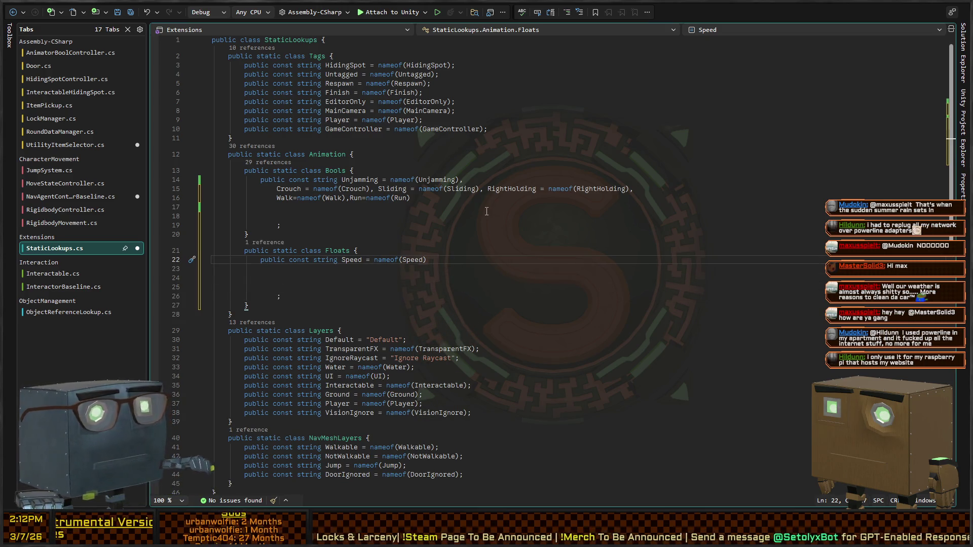
key("ctrl+s")
key("ctrl+Tab")
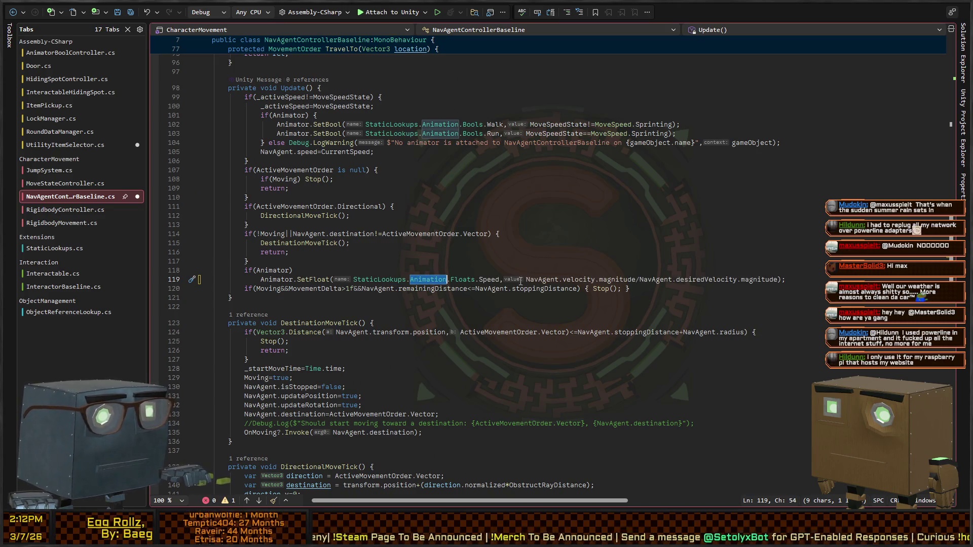
Change NavMeshMover's line 65 SetFloat "Speed" argument to StaticLookups.Animation.Floats.Speed
double_click(489, 279)
scroll(503, 277, "down", 10)
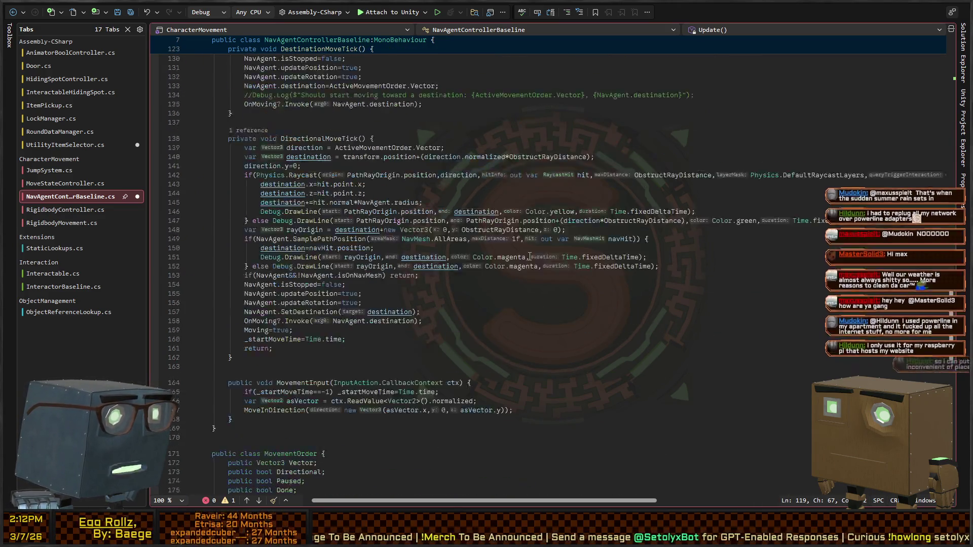
scroll(198, 472, "up", 8)
key("shift+F12")
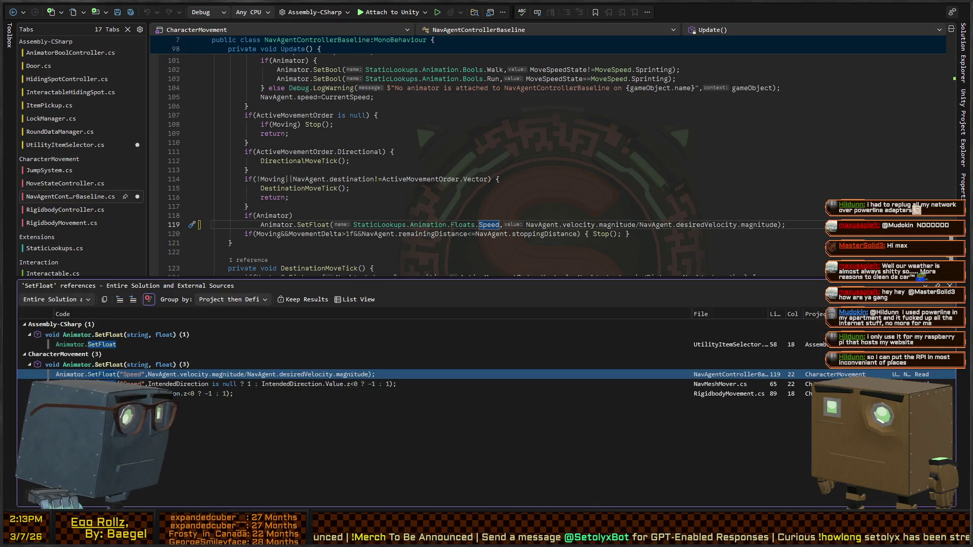
double_click(283, 384)
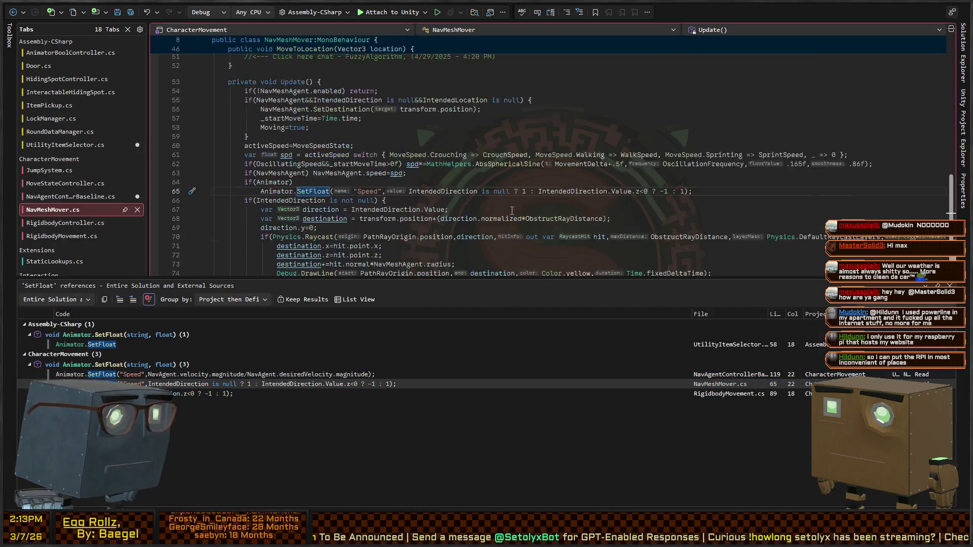
key("Escape")
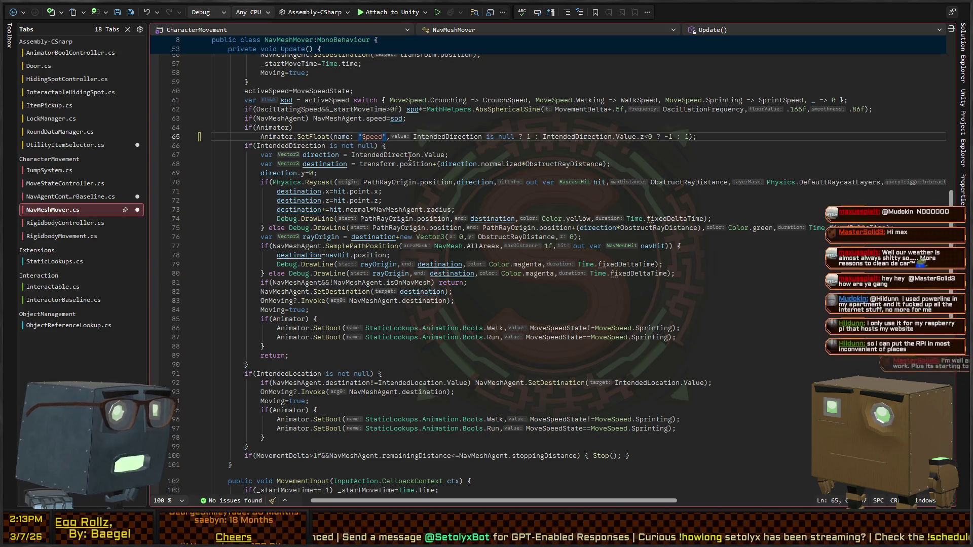
key("Right")
key("Right")
type("StaticLookups.Animation.F")
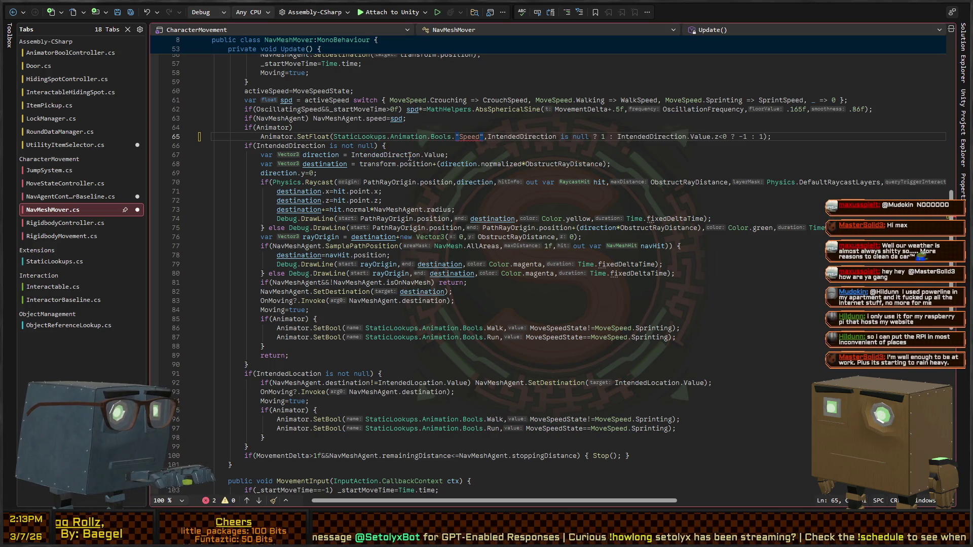
key("Delete")
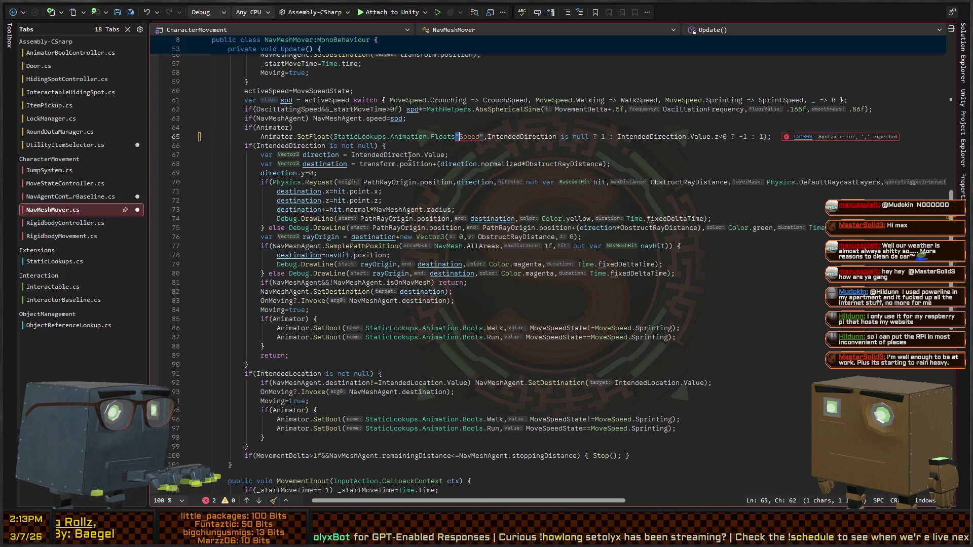
type("s.")
key("Right")
key("Right")
key("Right")
key("Delete")
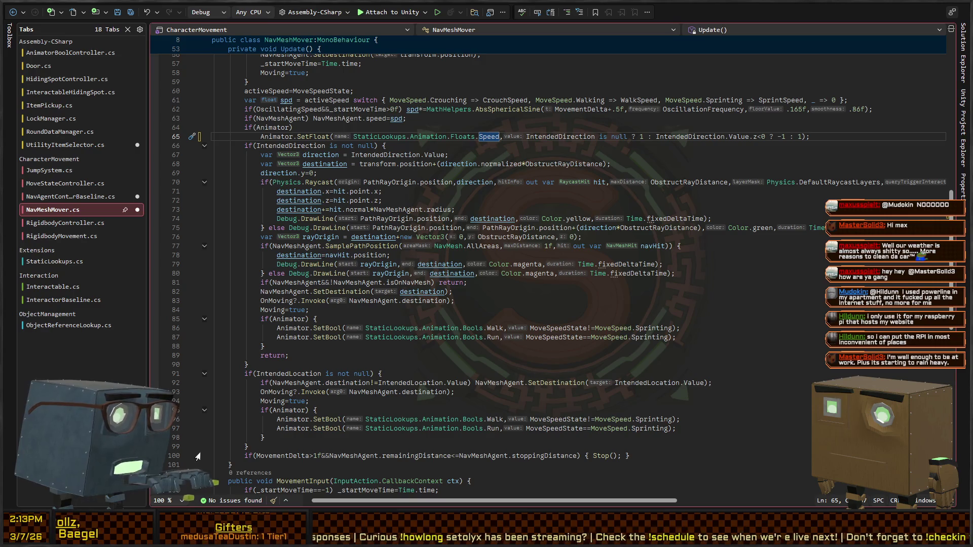
Use Floats.Speed in RigidbodyMovement's line 89 SetFloat call and save the file
key("ctrl+Tab")
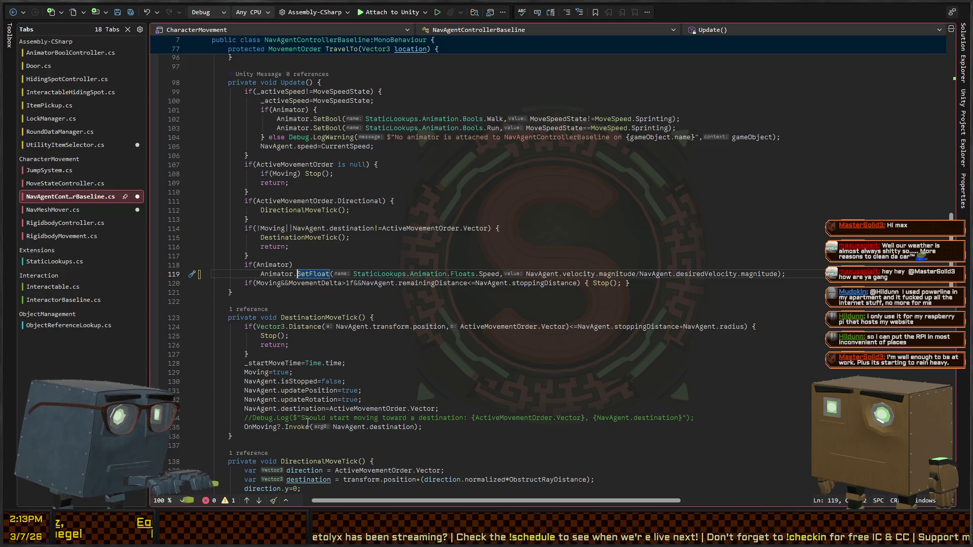
key("F12")
key("ctrl+minus")
key("ctrl+minus")
key("ctrl+minus")
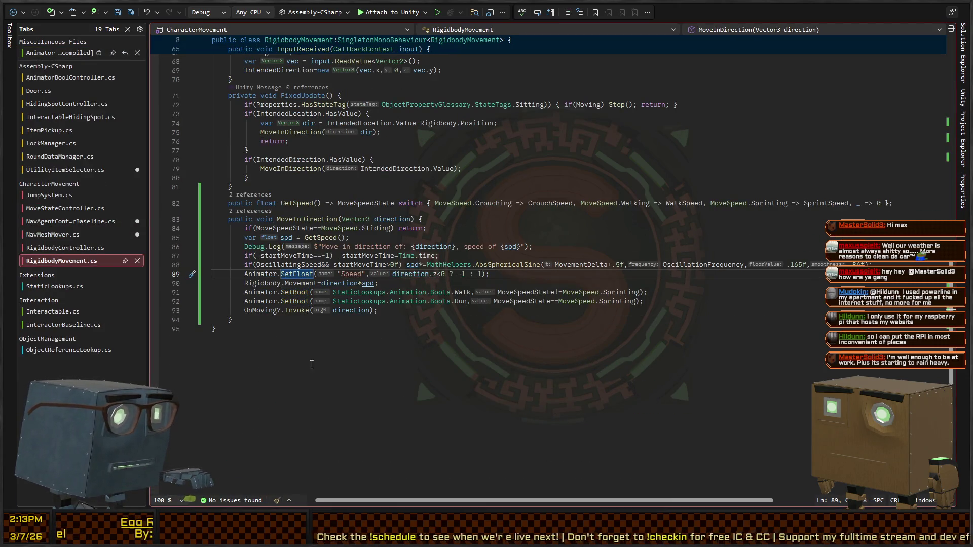
key("ctrl+Right")
key("ctrl+Right")
key("Tab")
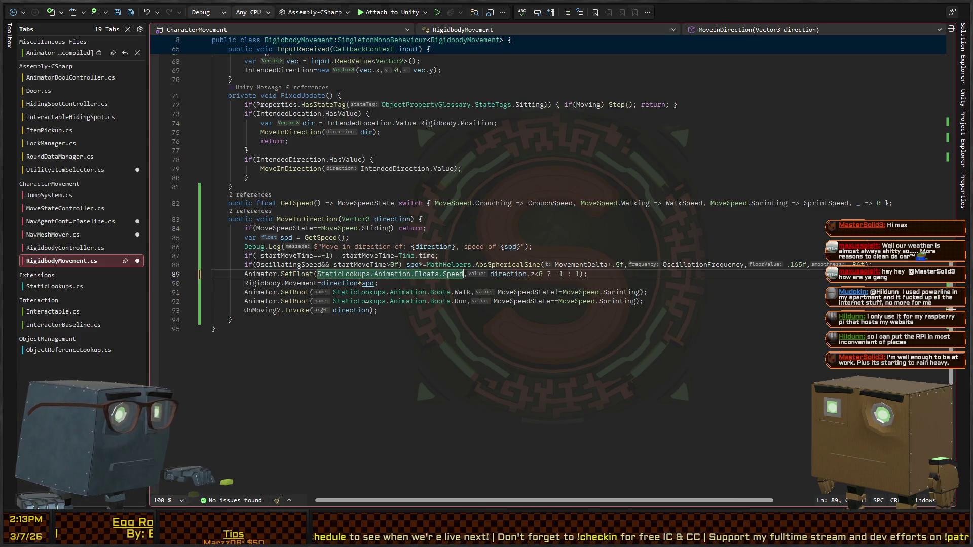
key("ctrl+s")
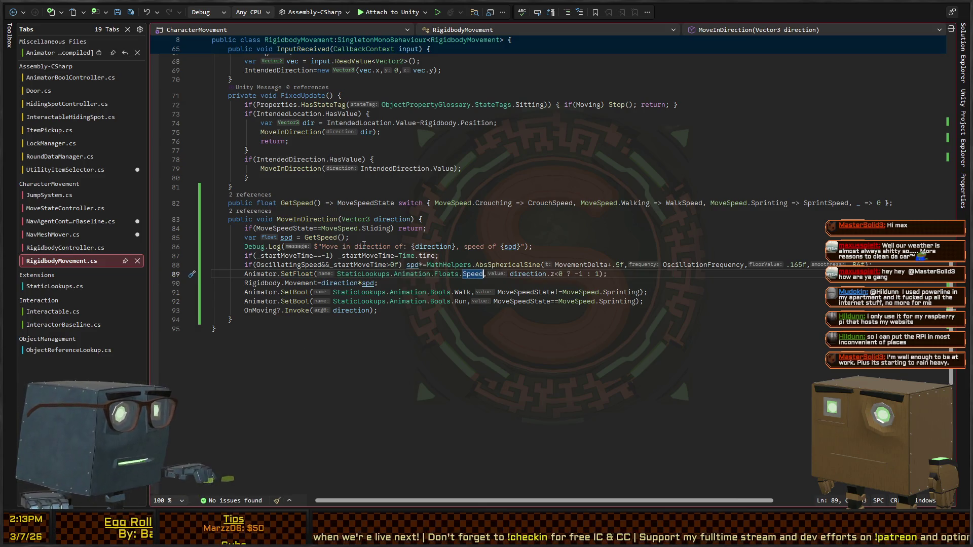
Step through the remaining SetFloat calls, ending at UtilityItemSelector
left_click(290, 270)
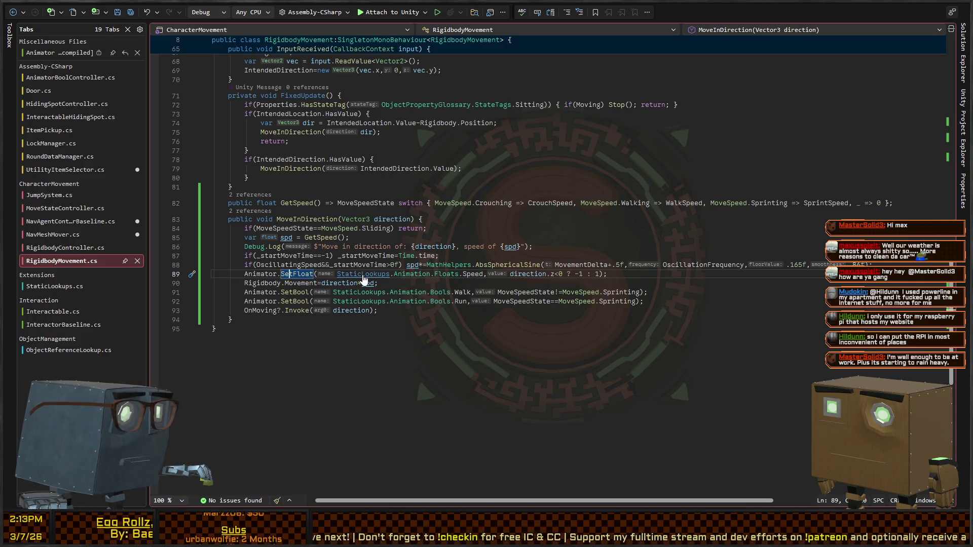
key("ctrl+Tab")
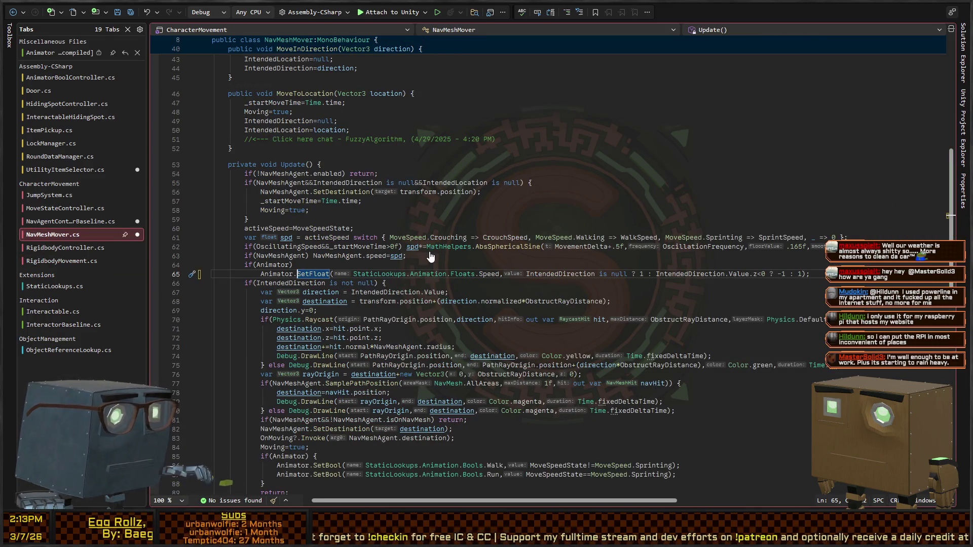
key("F8")
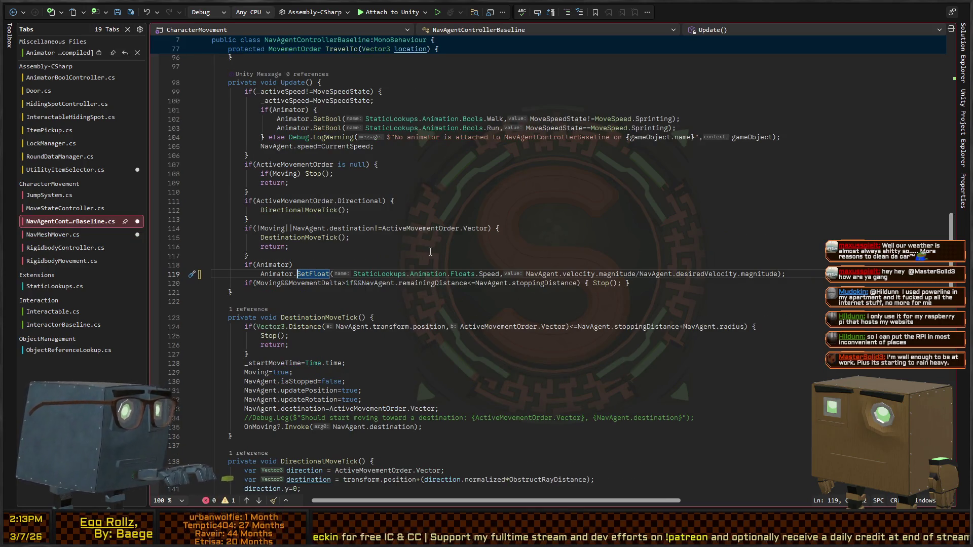
key("F8")
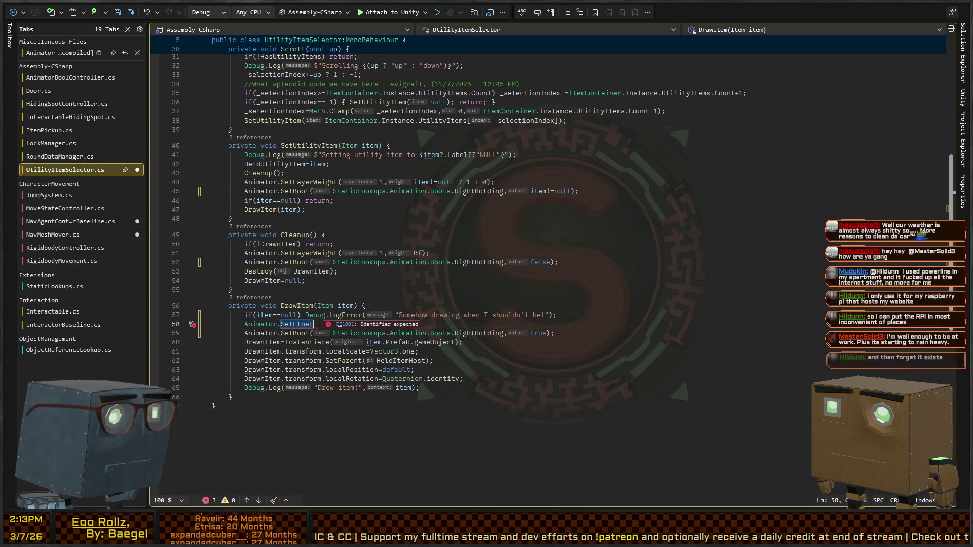
Change UtilityItemSelector's line 58 SetFloat to SetTrigger and list its references
key("BackSpace")
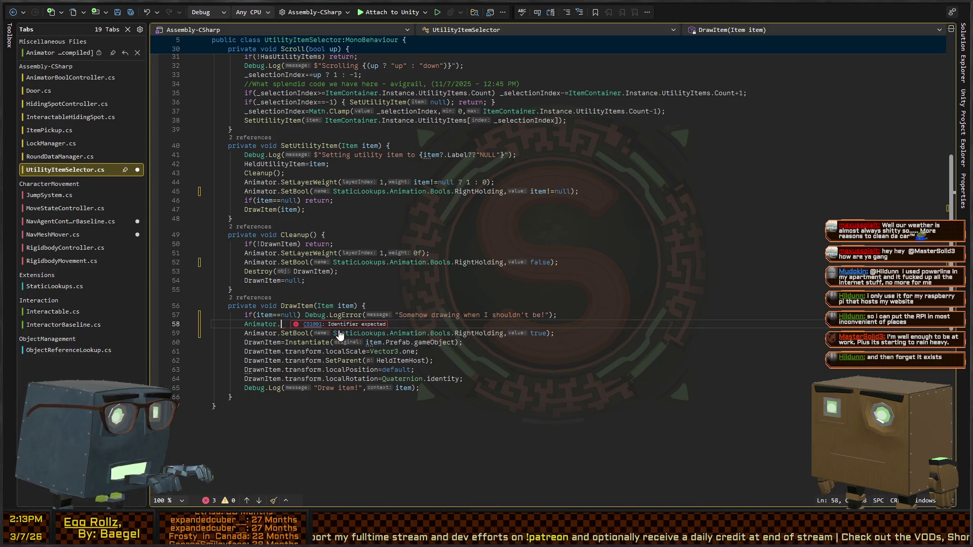
type("Set")
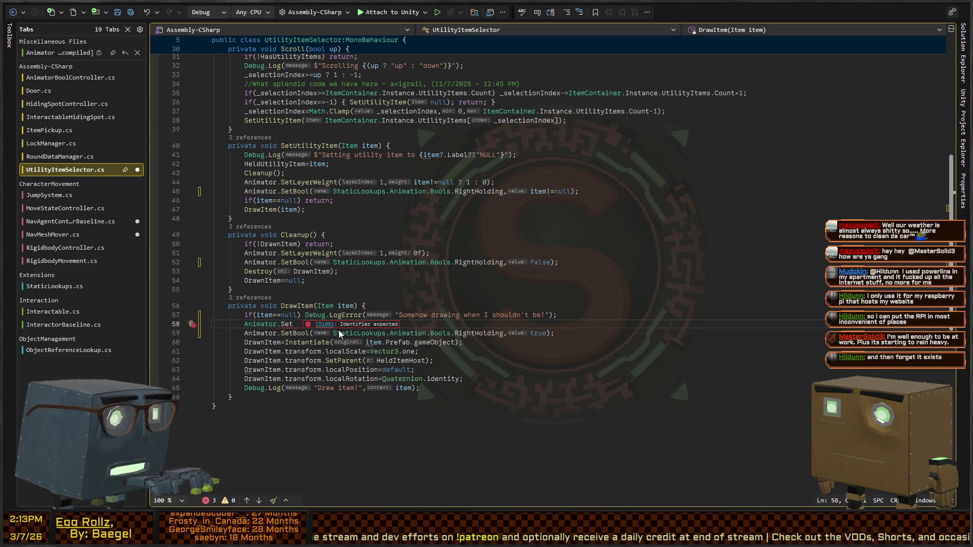
type("Trigger")
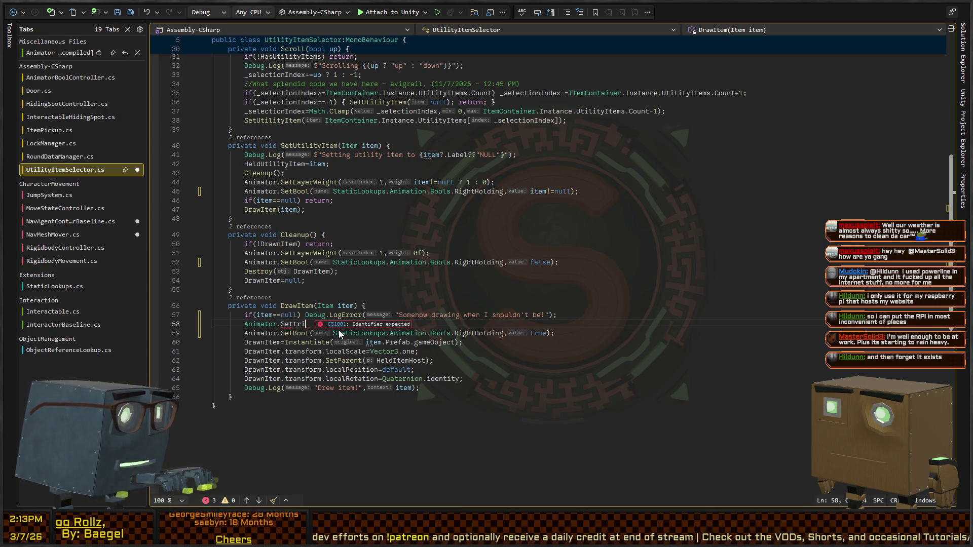
key("shift+F12")
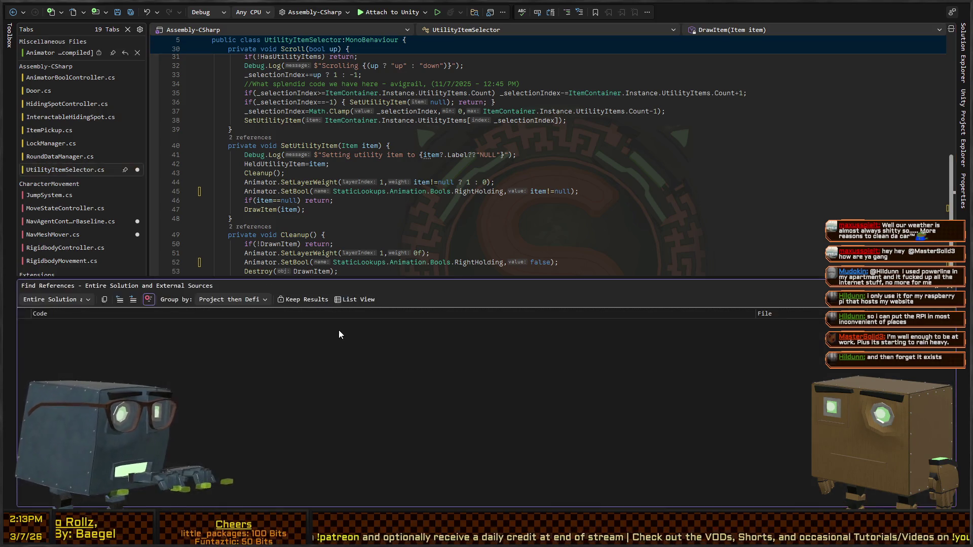
Replace ItemBehaviorActivator's "Swing" trigger string with StaticLookups.Animation.Triggers.Swing
double_click(142, 344)
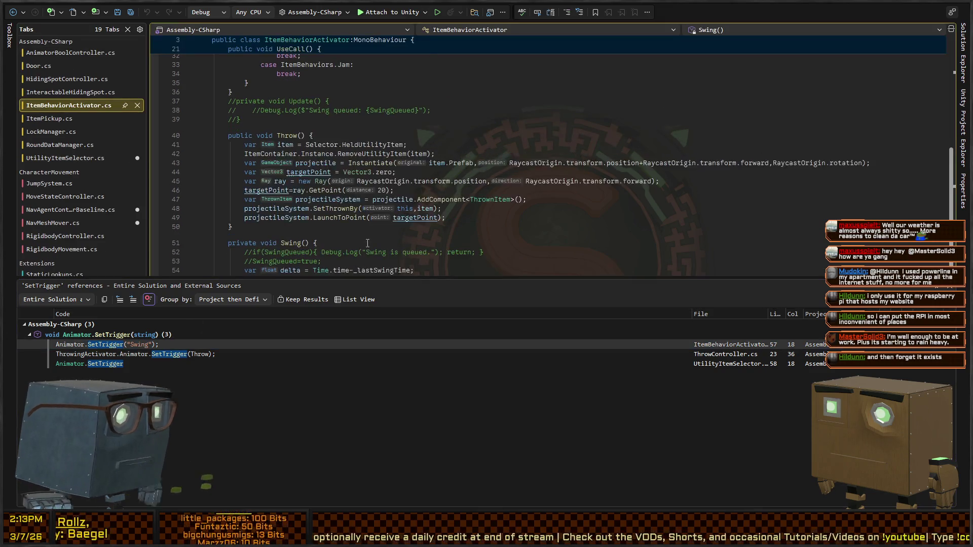
left_click(346, 134)
type("StaticLookups.Animation.T")
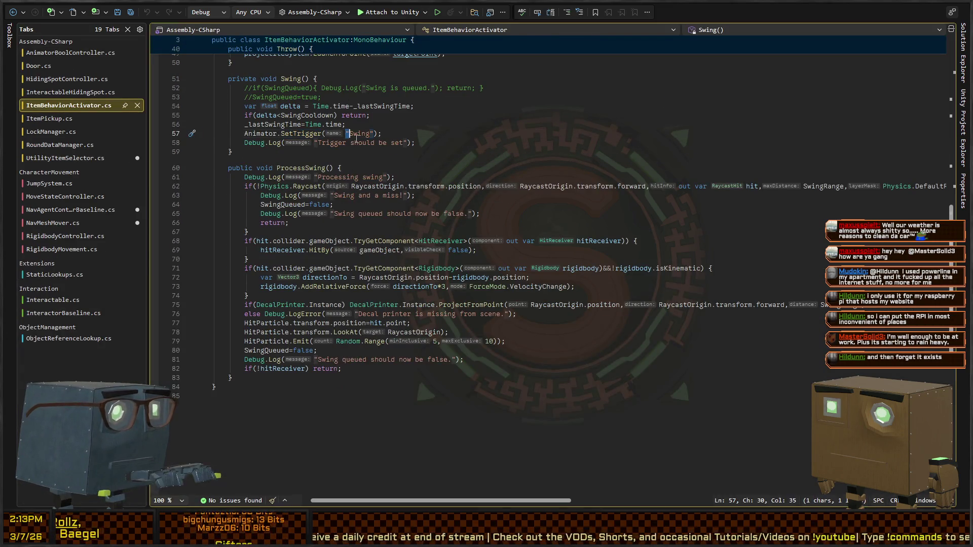
type("riggers.")
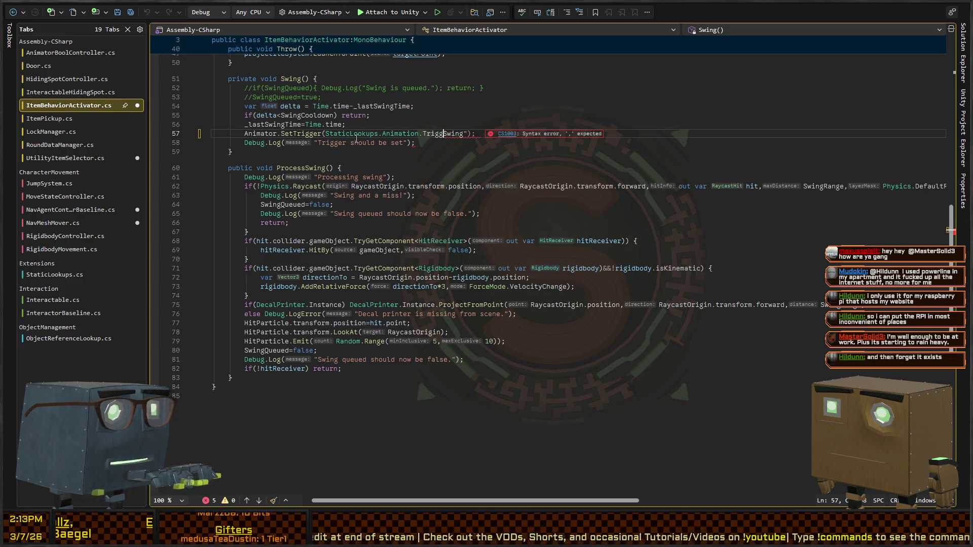
key("ctrl+Right")
key("Delete")
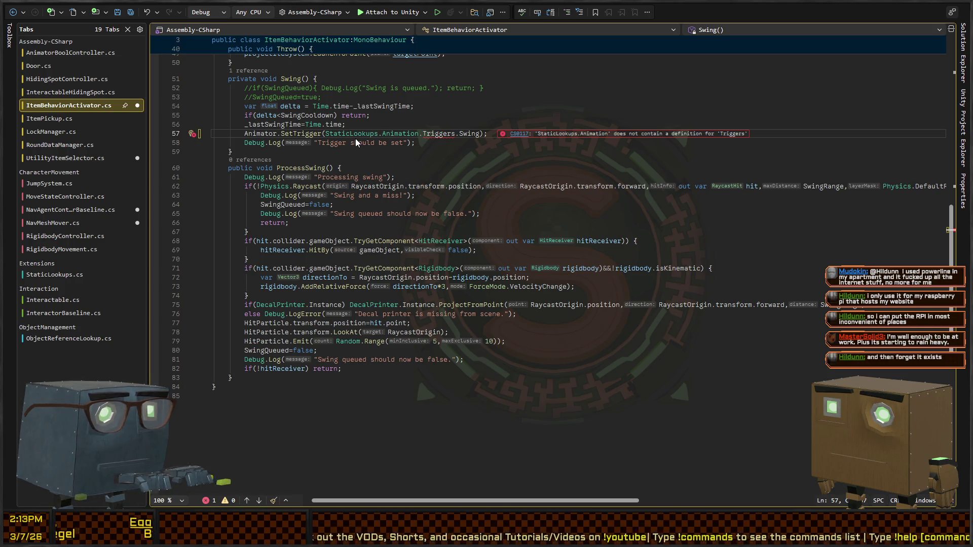
key("ctrl+minus")
key("ctrl+Right")
key("ctrl+Right")
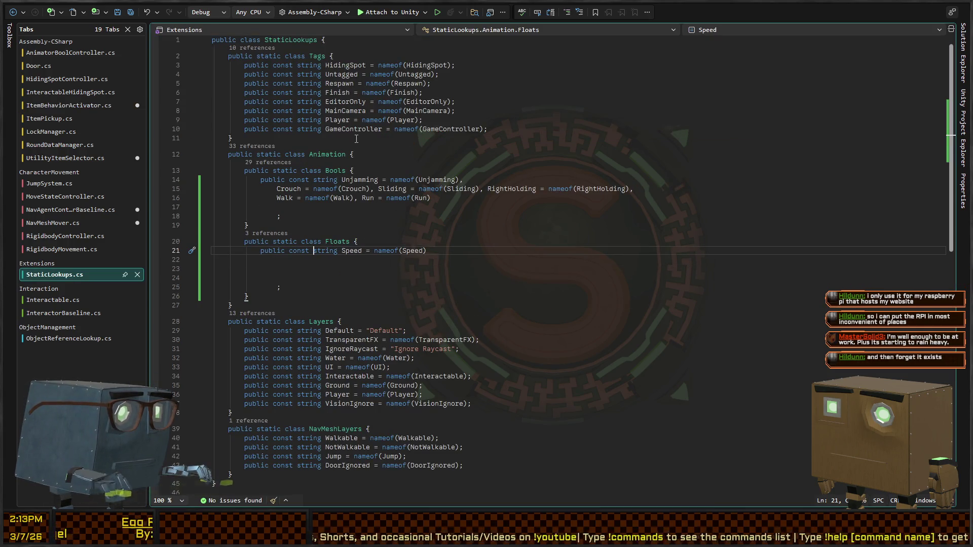
Duplicate the Floats class block in StaticLookups.Animation
key("ctrl+Left")
key("shift+Up")
key("shift+Home")
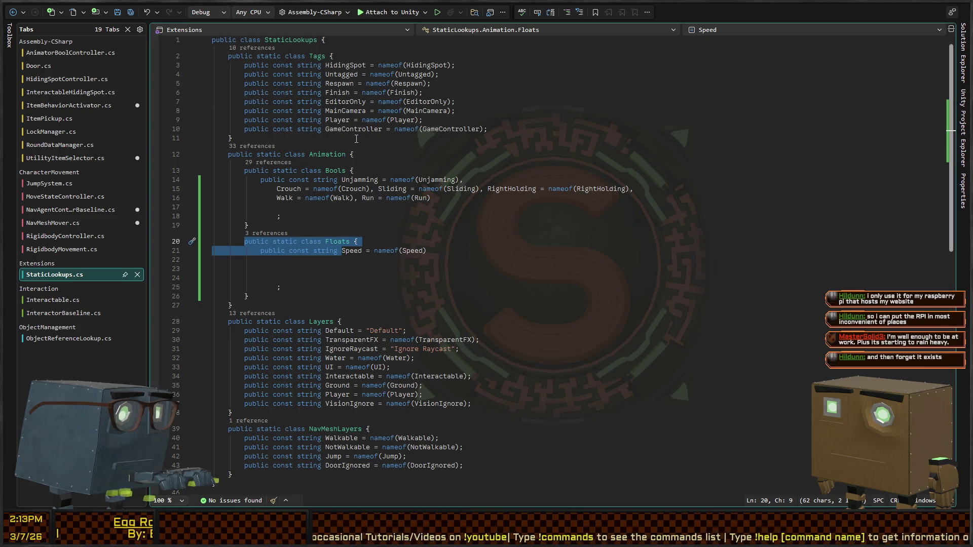
key("Down")
key("Down")
key("Down")
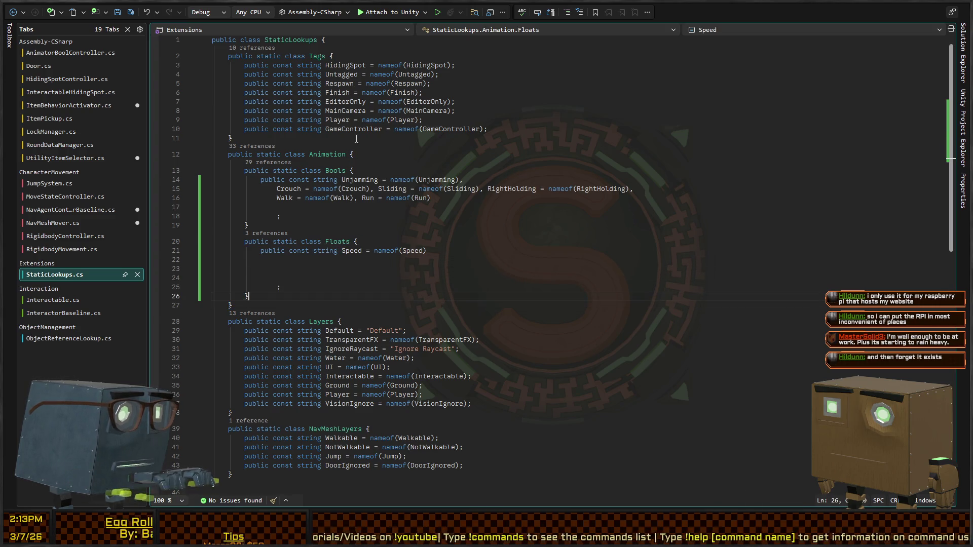
key("shift+Up")
key("shift+Up")
key("shift+Up")
key("shift+Up")
key("shift+Home")
key("shift+Home")
key("ctrl+x")
key("ctrl+v")
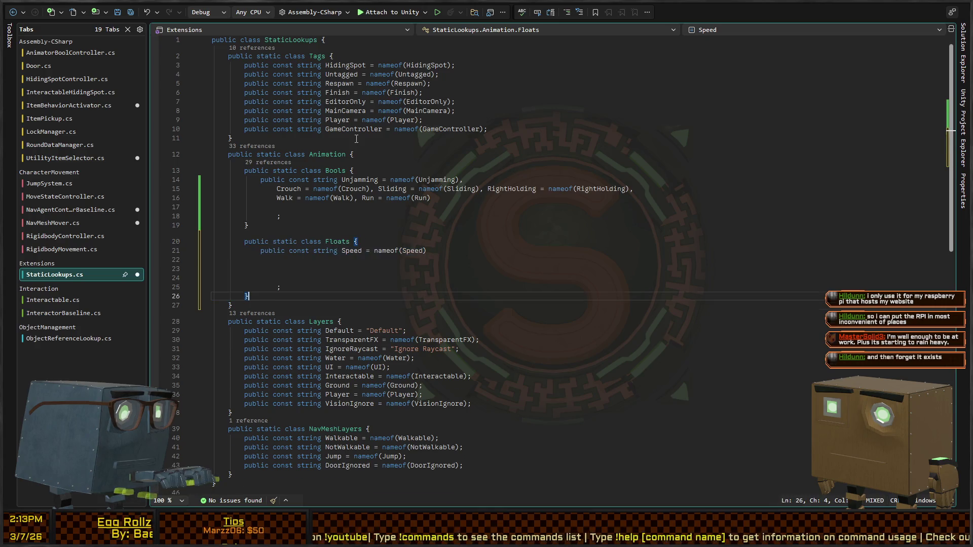
key("Return")
key("ctrl+v")
Rename the copy to Triggers with Swing = nameof(Swing) and save
key("Up")
key("Up")
key("Up")
key("ctrl+Right")
key("ctrl+Right")
key("ctrl+Right")
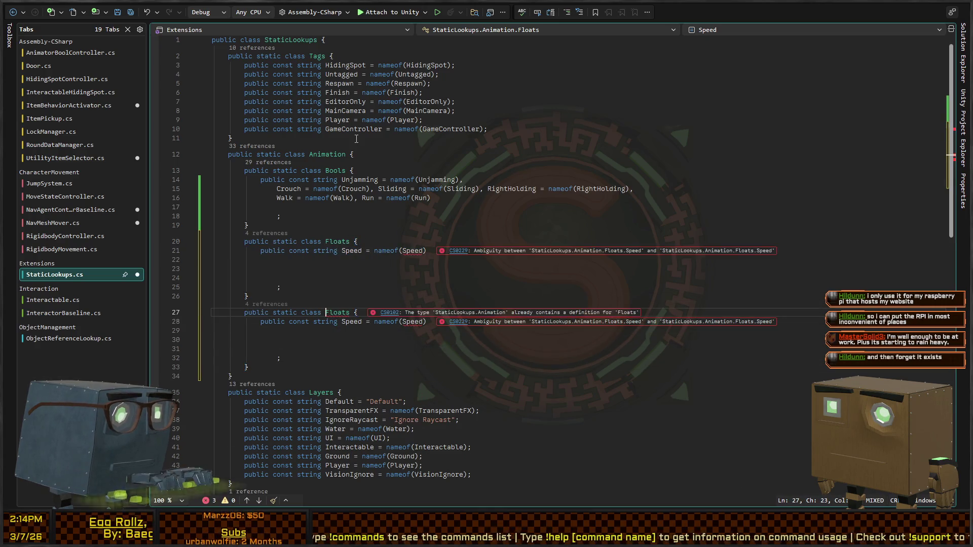
key("ctrl+shift+Right")
type("Triggers")
key("Down")
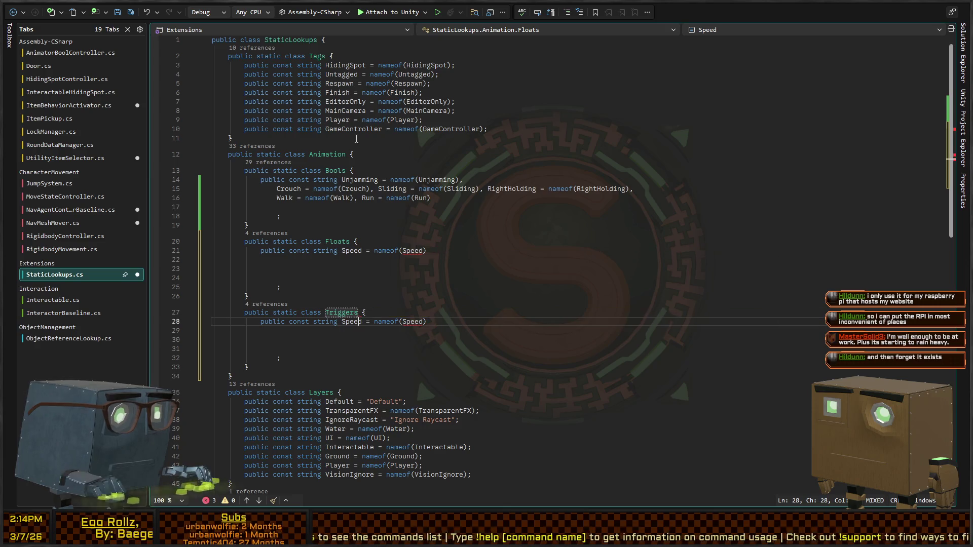
key("ctrl+Left")
key("ctrl+shift+Right")
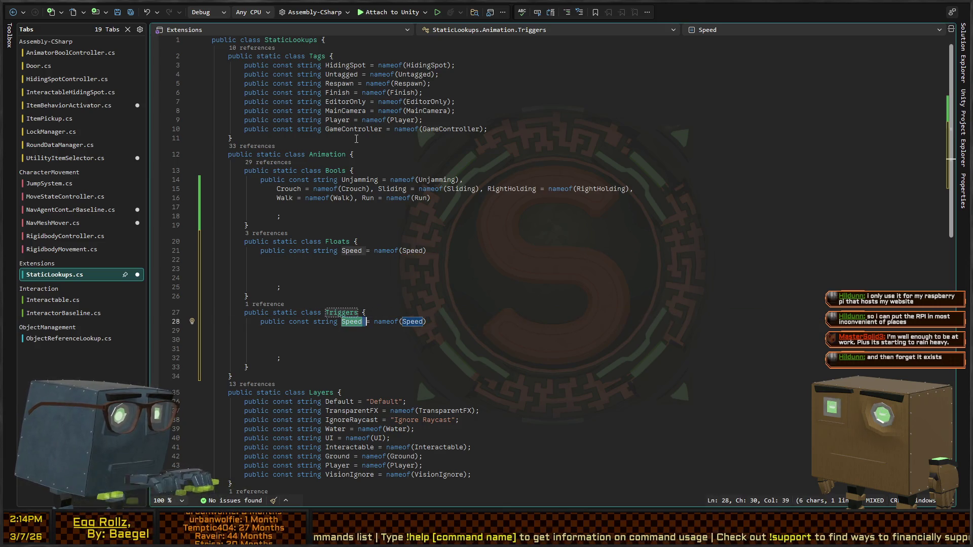
key("shift+Left")
key("shift+alt+period")
type("Swing")
key("ctrl+s")
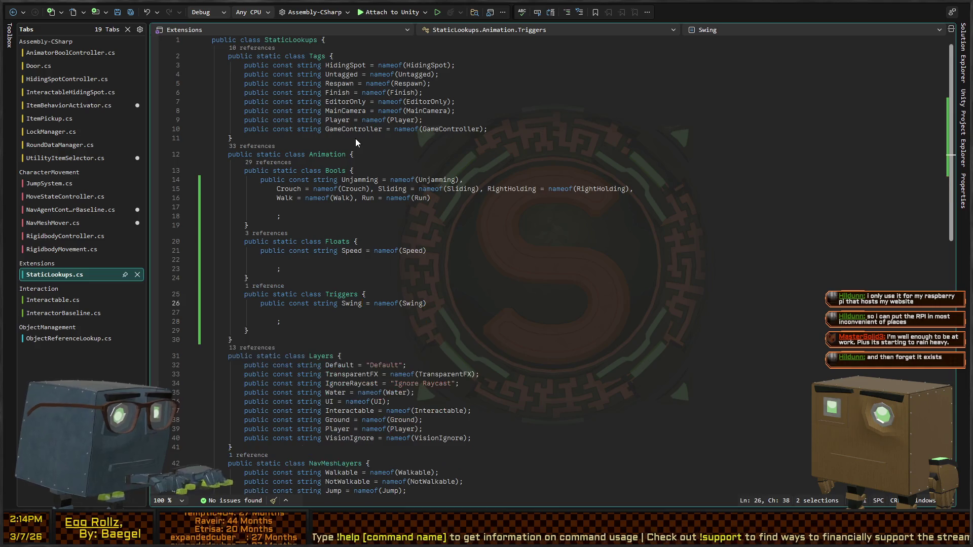
key("ctrl+Tab")
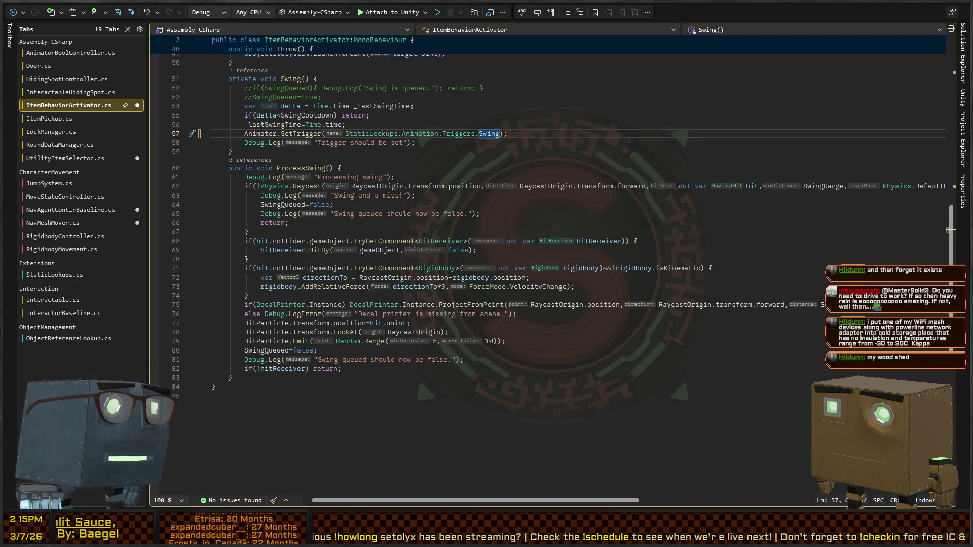
left_click(534, 207)
key("Up")
key("Up")
key("Up")
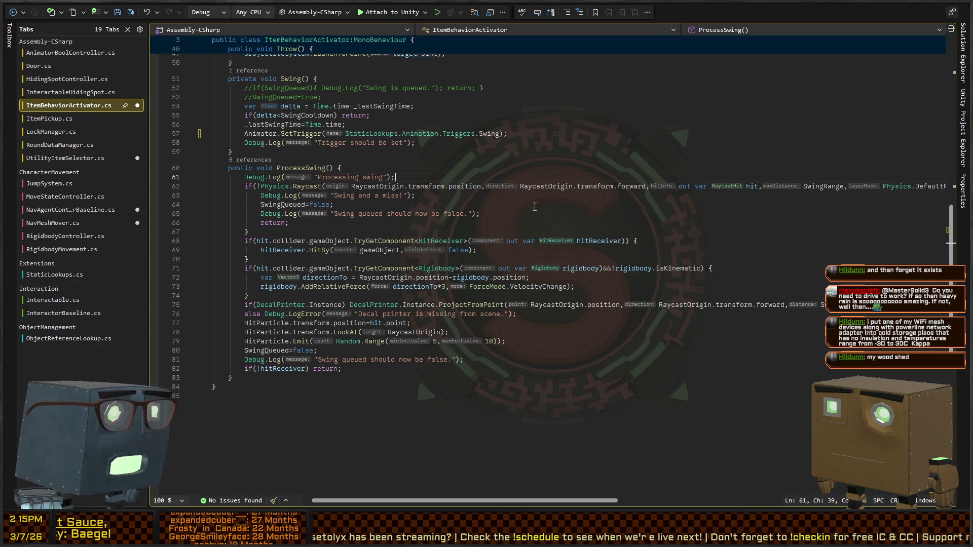
key("Down")
key("Down")
key("Down")
key("ctrl+s")
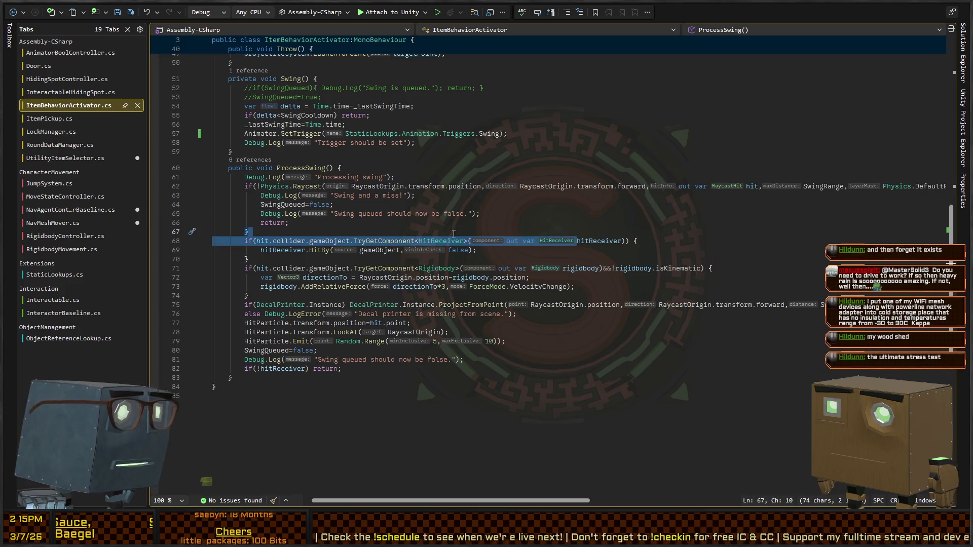
left_click(489, 209)
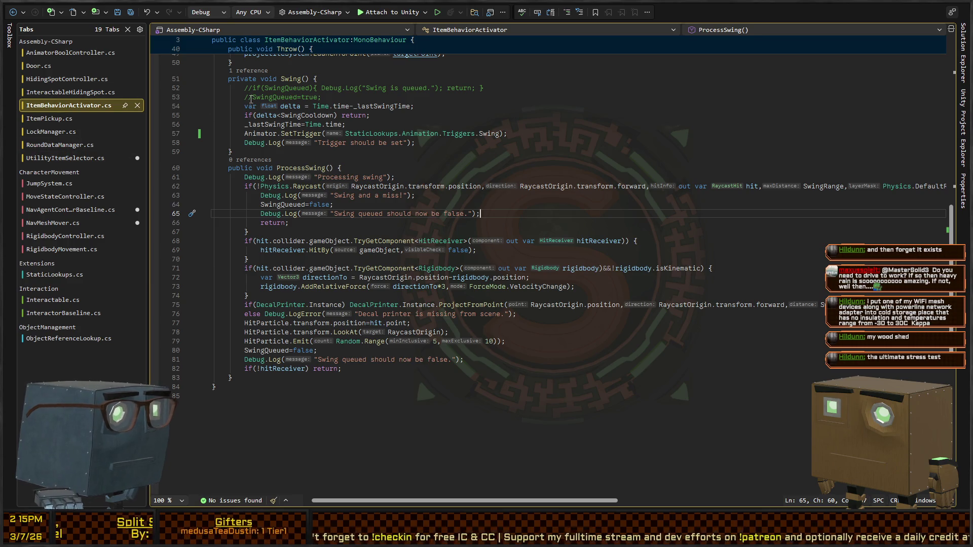
left_click(77, 161)
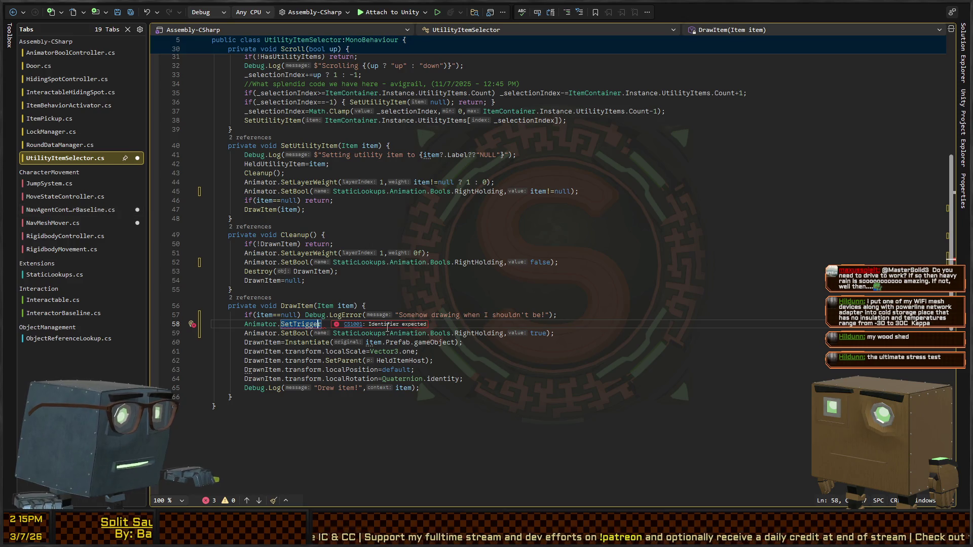
Delete the unfinished Animator.SetTrigger line in DrawItem and save UtilityItemSelector.cs
key("shift+Home")
key("BackSpace")
key("BackSpace")
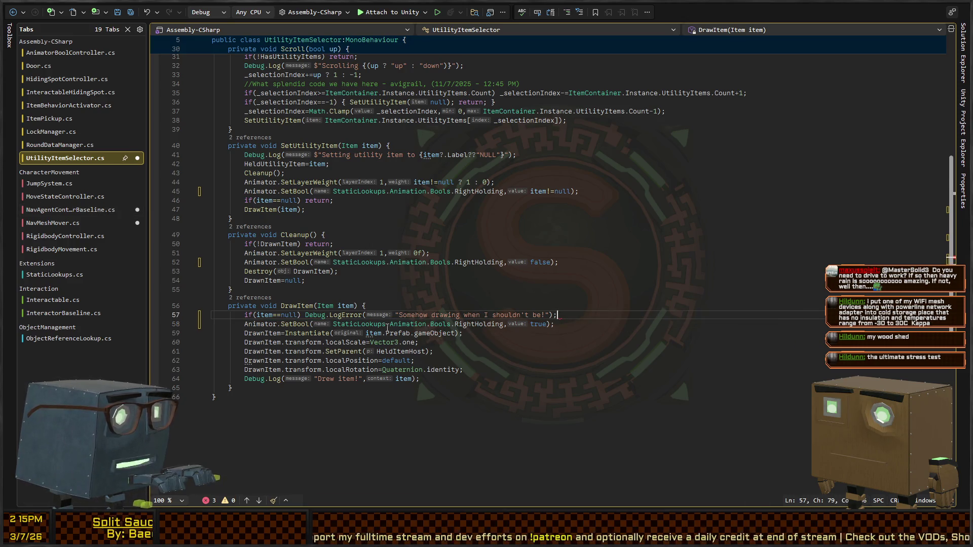
key("ctrl+s")
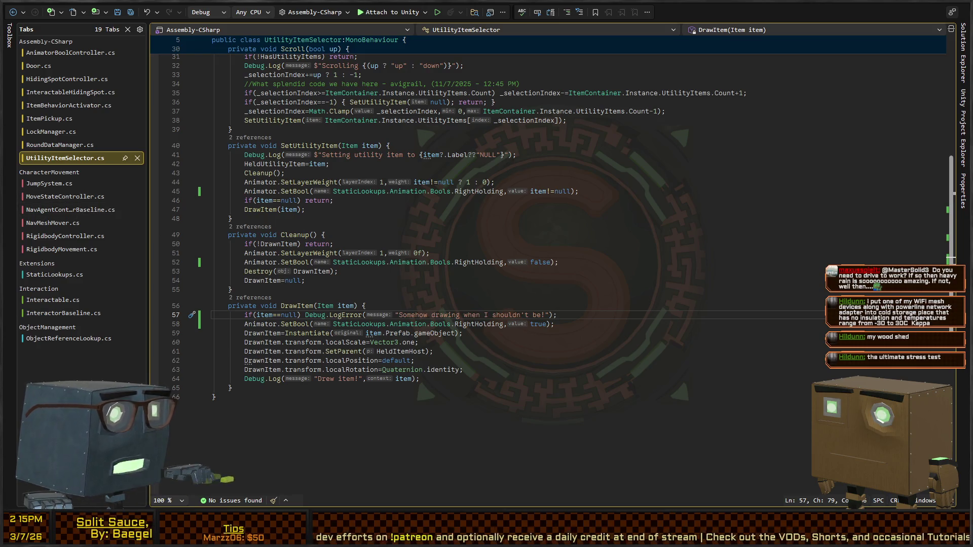
key("alt+Tab")
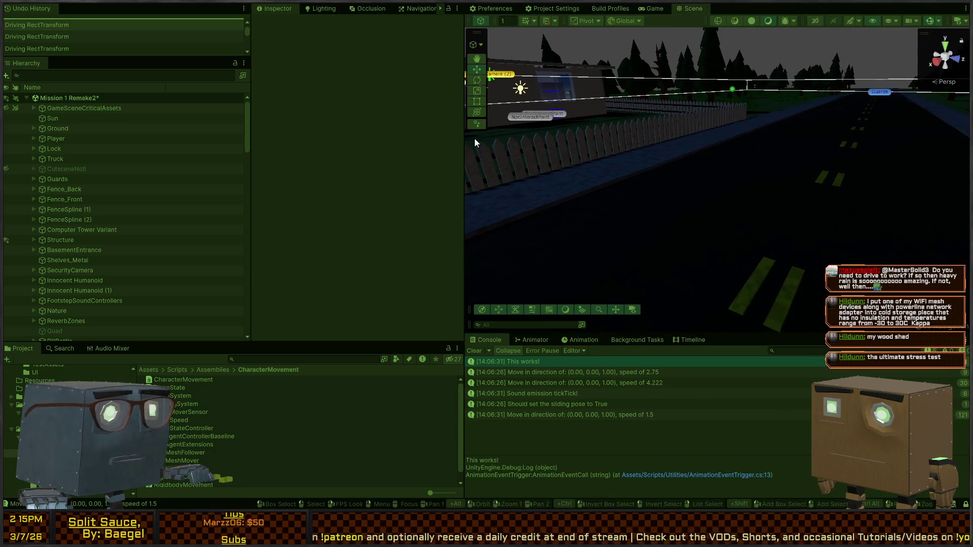
Play-test the game briefly in the Game view, then stop Play mode
left_click(658, 9)
key("ctrl+p")
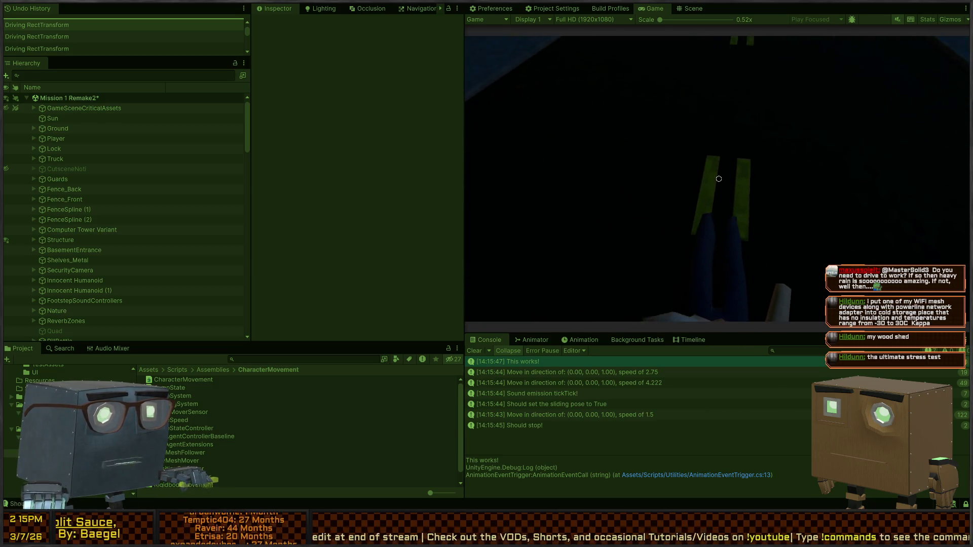
key("ctrl+p")
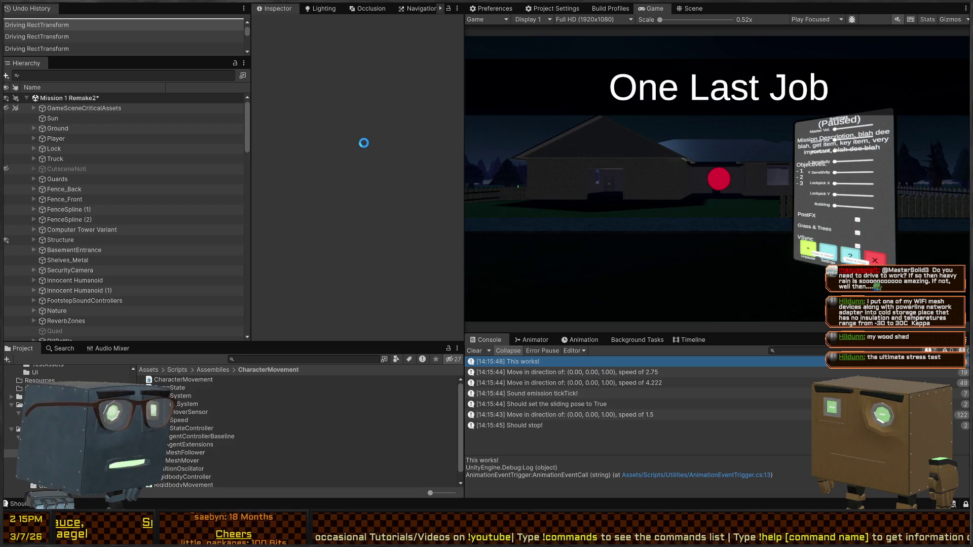
key("alt+Tab")
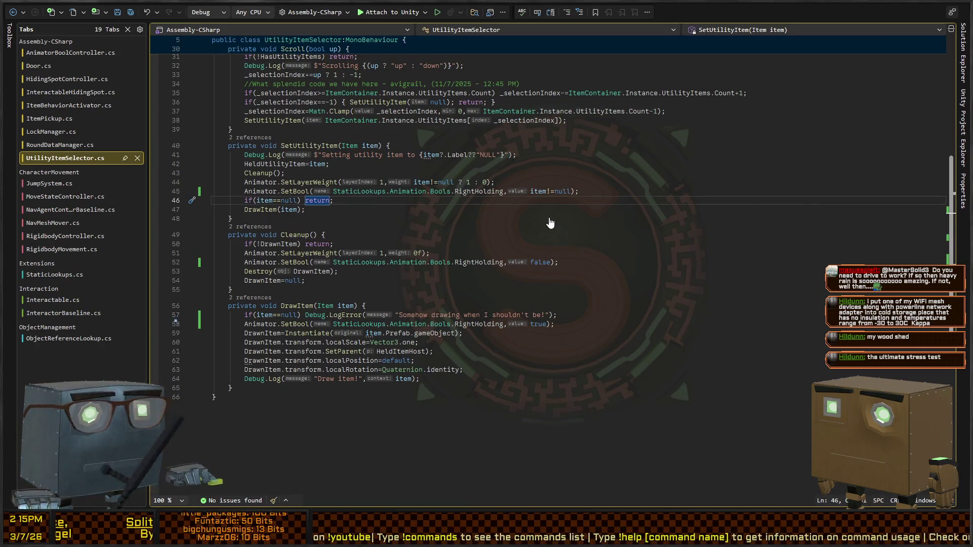
Open MoveStateController.cs and place the cursor on SetSliding's early-return line 114
left_click(68, 105)
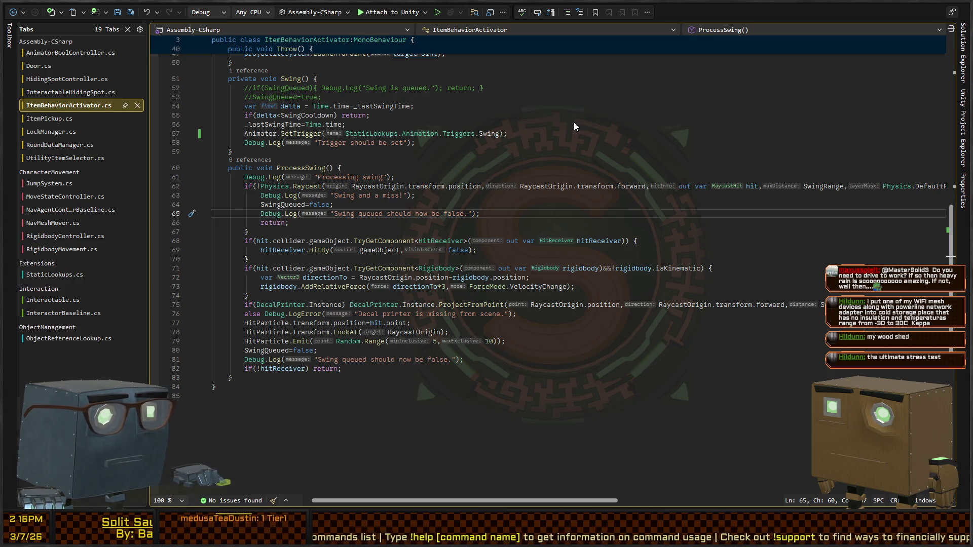
left_click(65, 196)
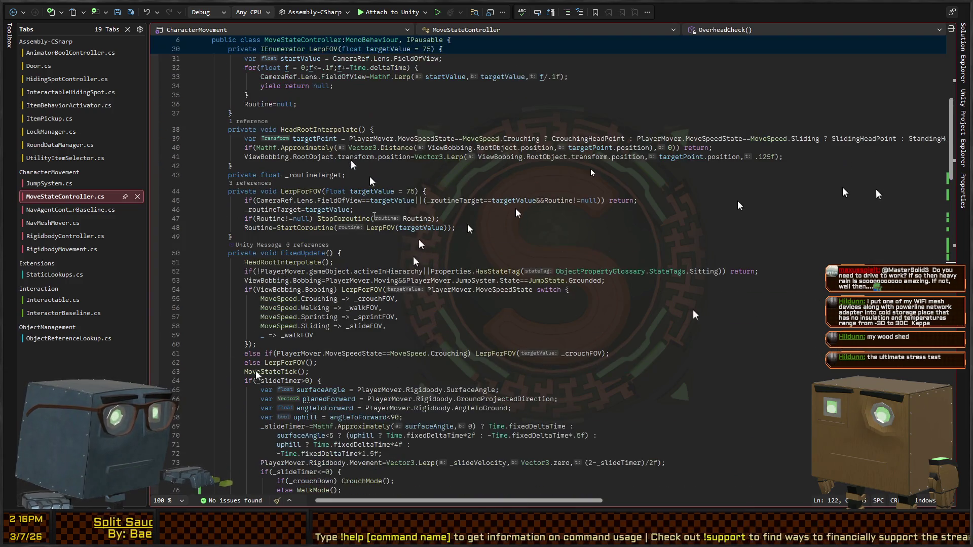
scroll(566, 173, "down", 3)
scroll(567, 265, "down", 4)
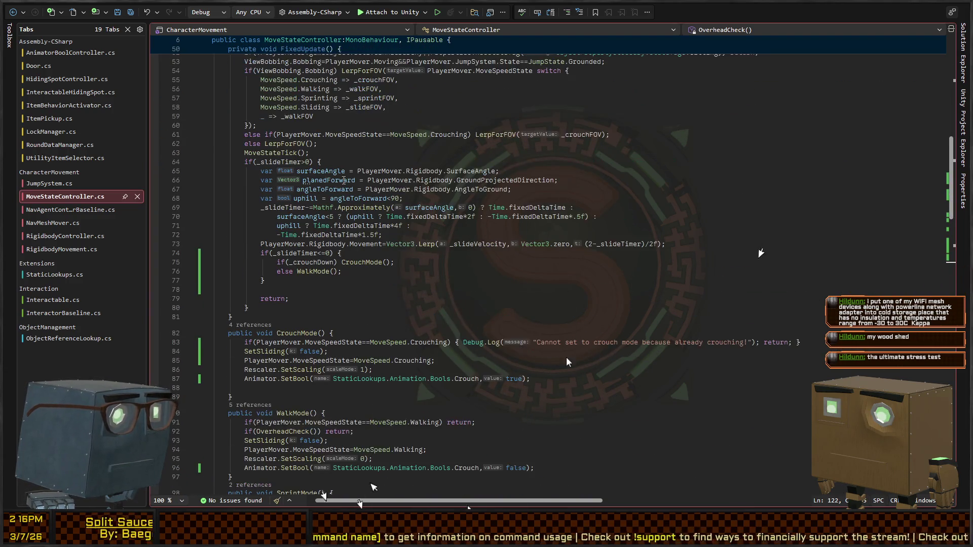
scroll(567, 357, "down", 4)
scroll(470, 236, "down", 4)
scroll(560, 169, "down", 5)
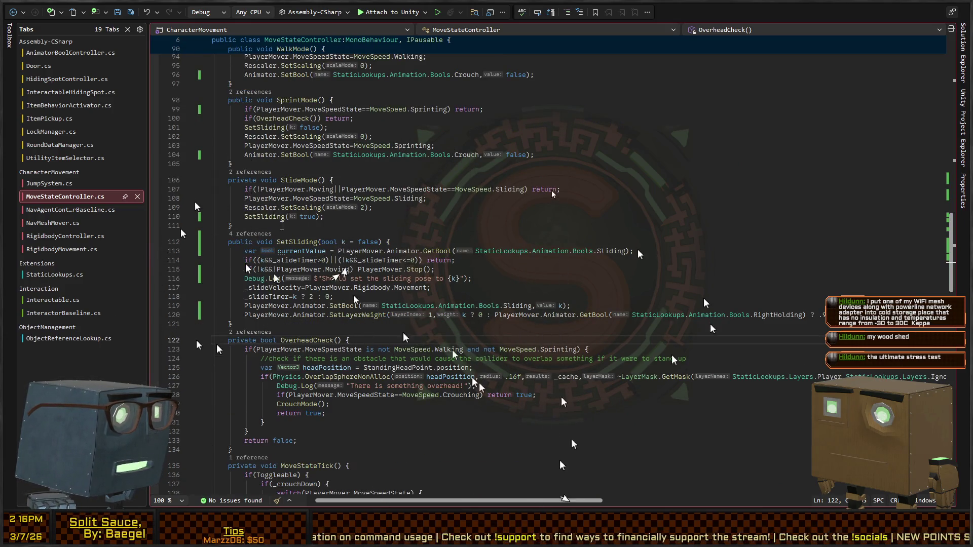
scroll(281, 225, "down", 4)
left_click(347, 150)
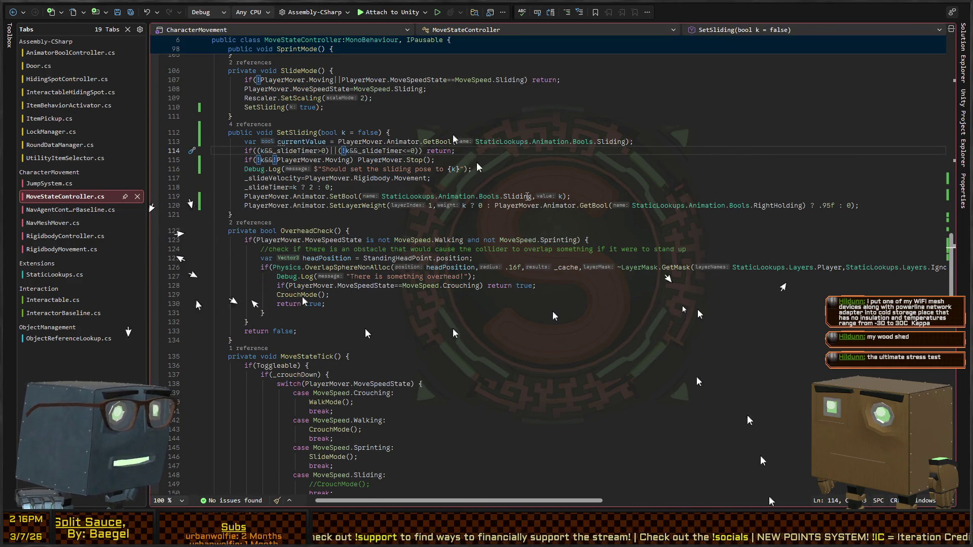
Change SetSliding's early-return condition to currentValue==k and save MoveStateController.cs
key("ctrl+Right")
key("ctrl+Right")
key("ctrl+Right")
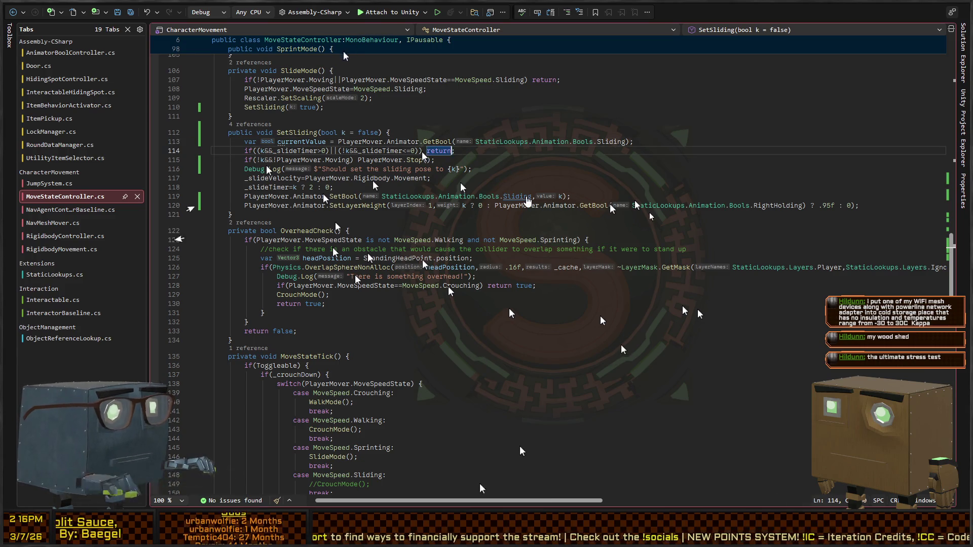
key("ctrl+Left")
key("ctrl+Left")
key("ctrl+shift+Left")
key("ctrl+shift+Left")
key("ctrl+shift+Left")
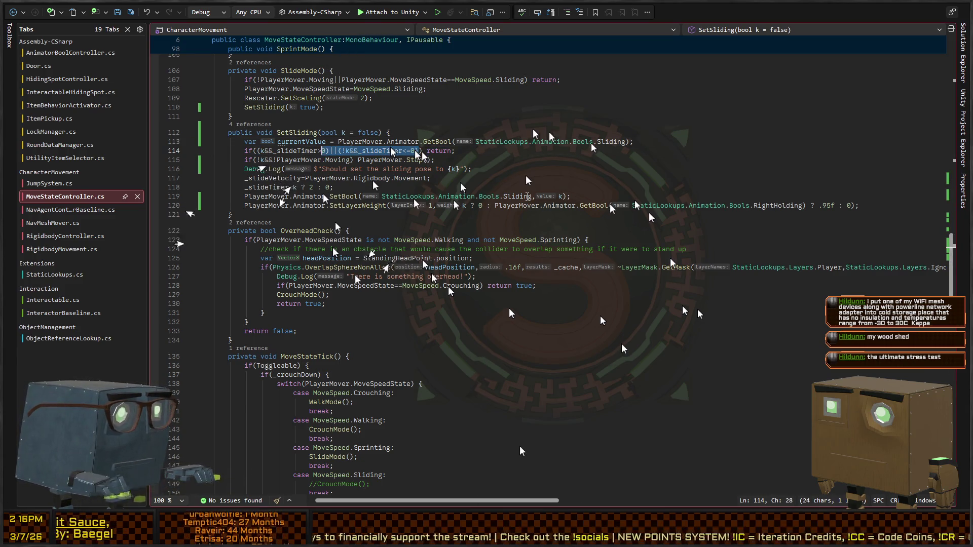
key("ctrl+shift+Left")
key("ctrl+shift+Left")
key("ctrl+shift+Left")
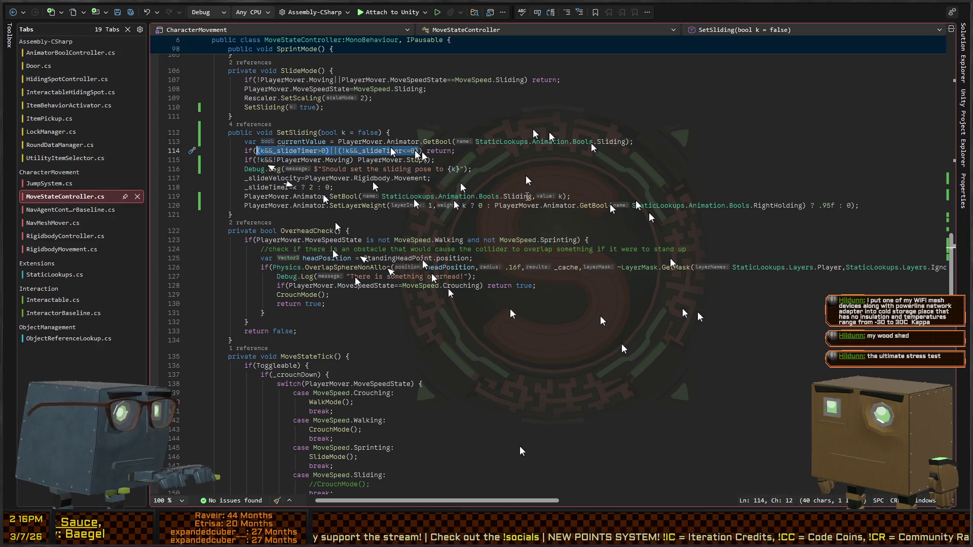
type("curre")
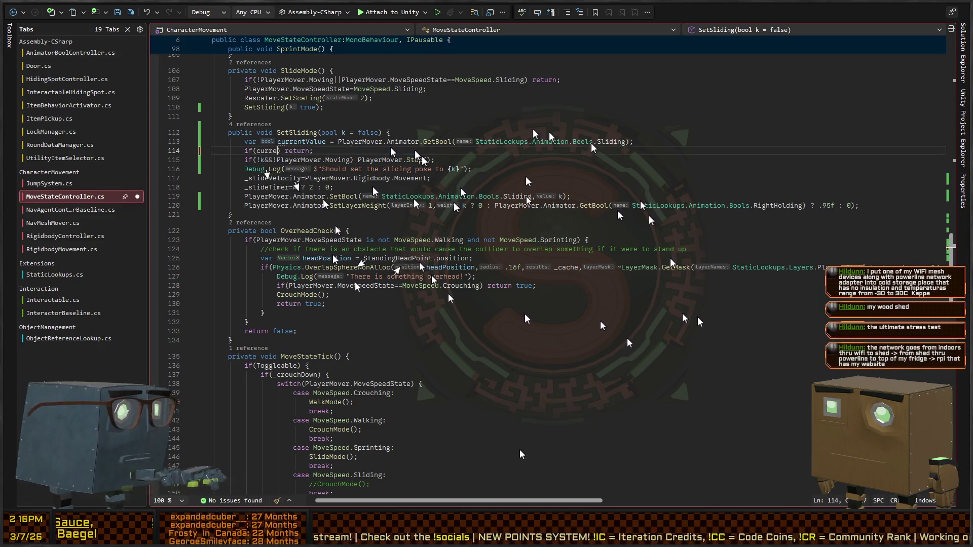
type("ntValue==k")
key("ctrl+s")
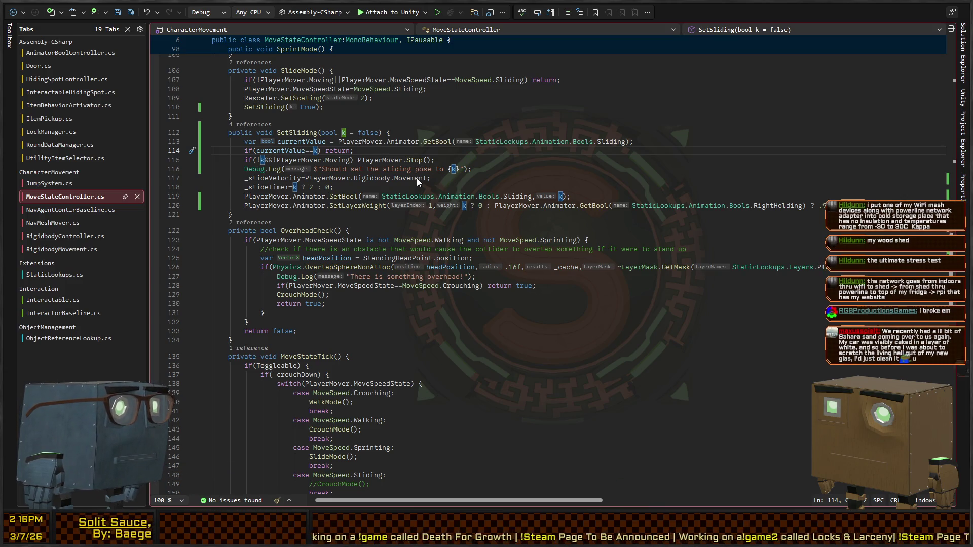
key("alt+Tab")
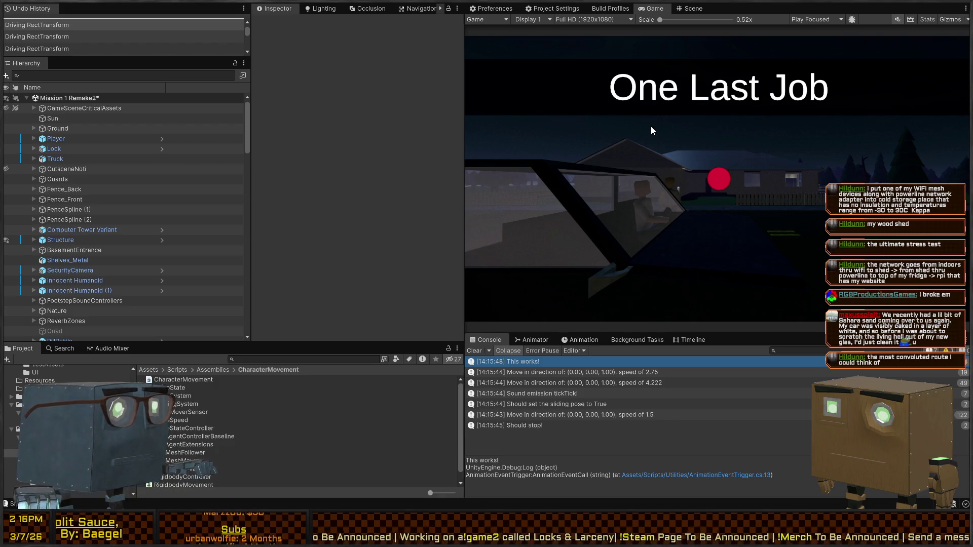
Play-test sliding by moving the player forward and backward down the night road with Shift+W/S
key("ctrl+p")
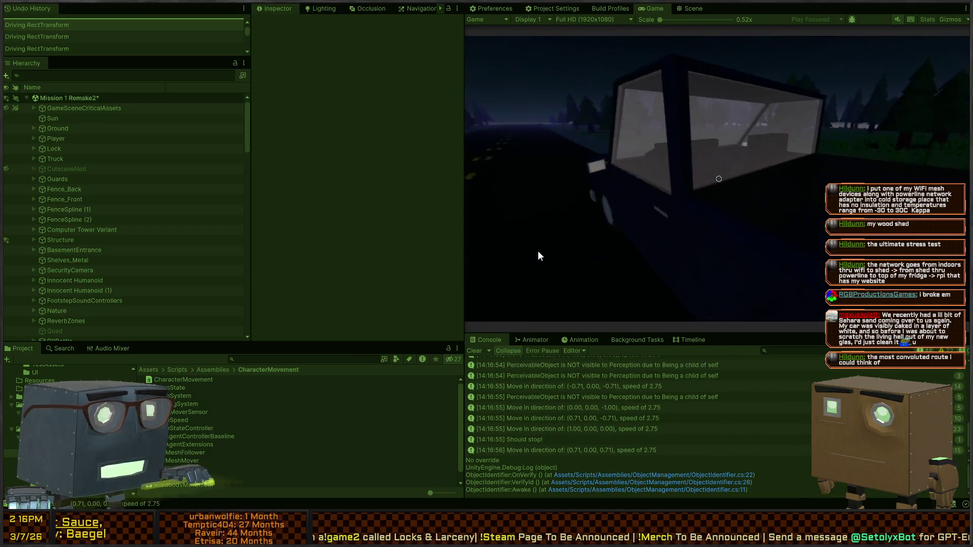
key("w")
key("shift")
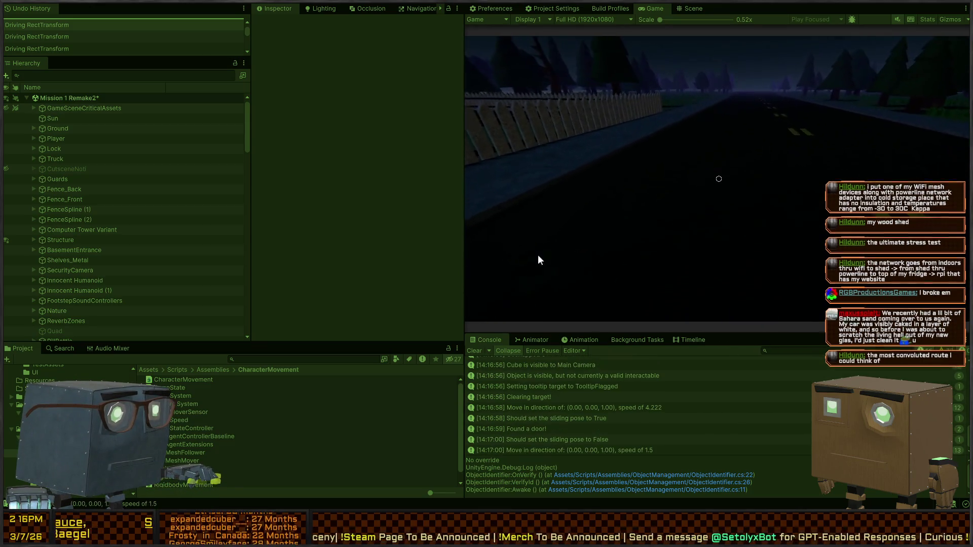
key("shift+w")
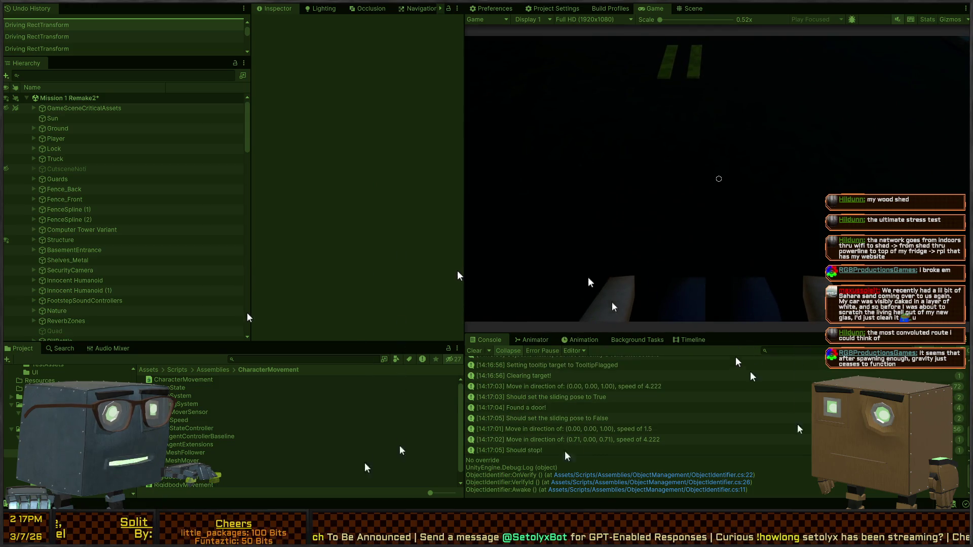
key("shift+s")
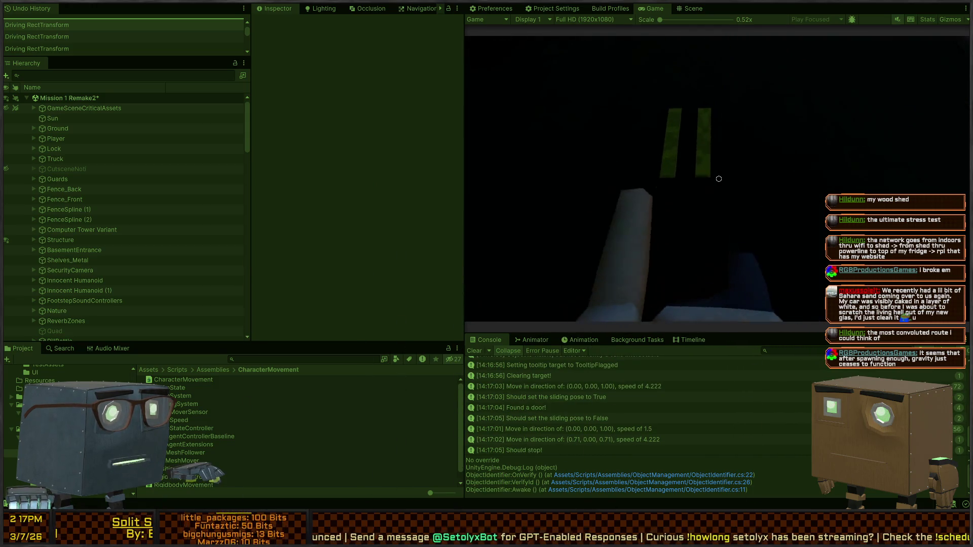
key("shift+w")
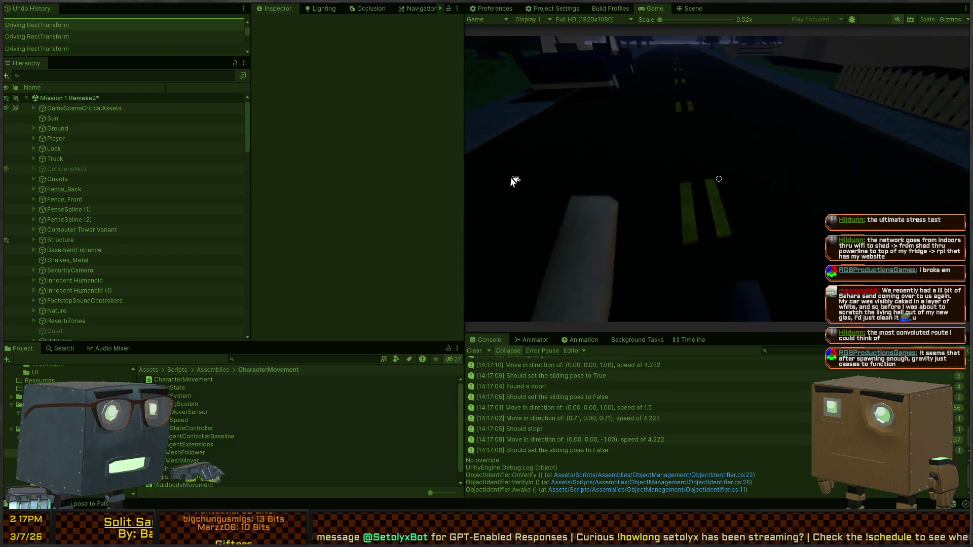
key("w")
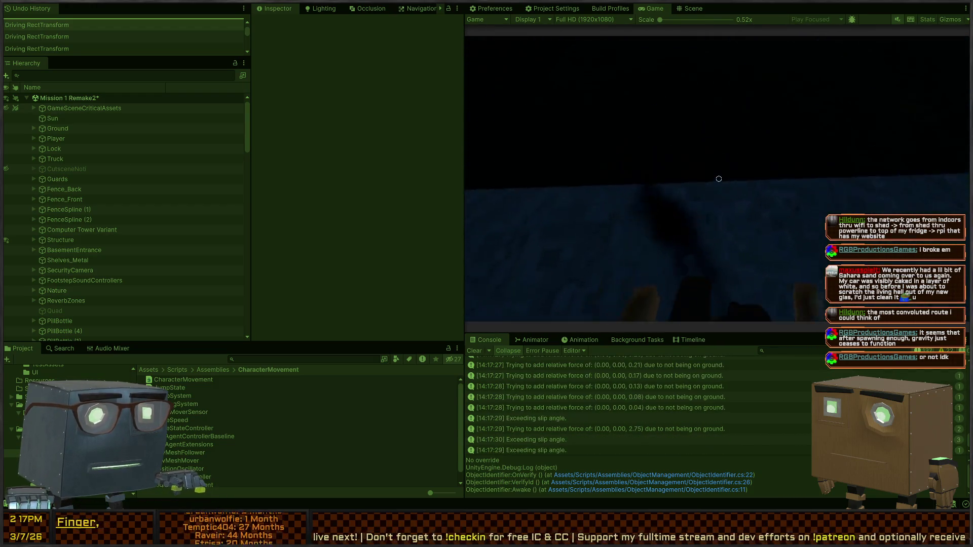
Stop Play mode and select the GameSceneCriticalAssets object in the Hierarchy
key("ctrl+p")
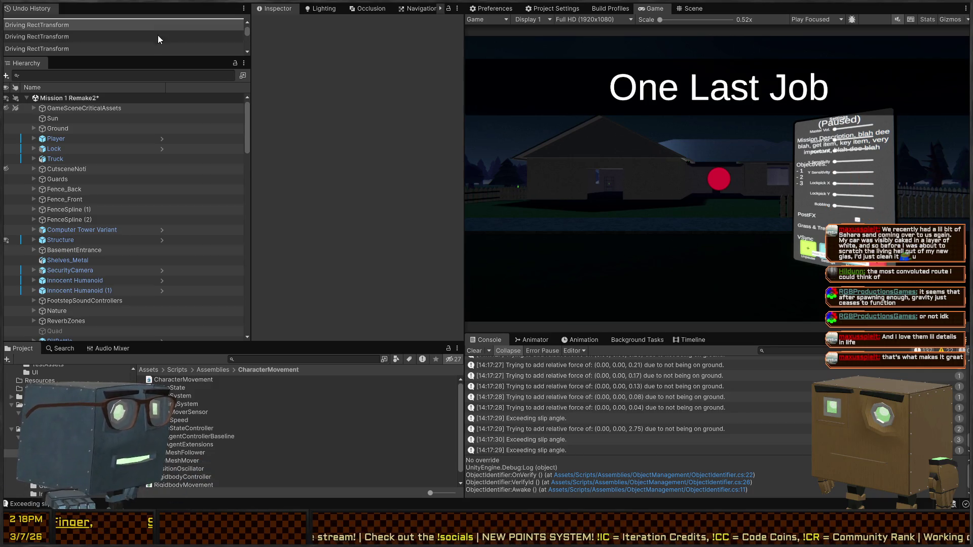
left_click(91, 108)
Expand GameSceneCriticalAssets and inspect its EventSystem, ObjectReferenceLookup, UI and GameManagement children
key("ctrl+f")
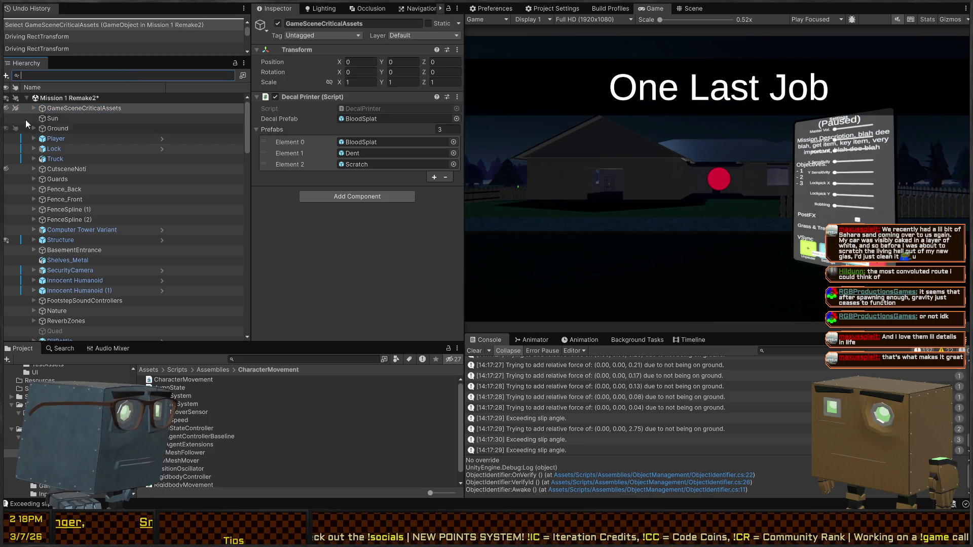
left_click(34, 108)
left_click(104, 125)
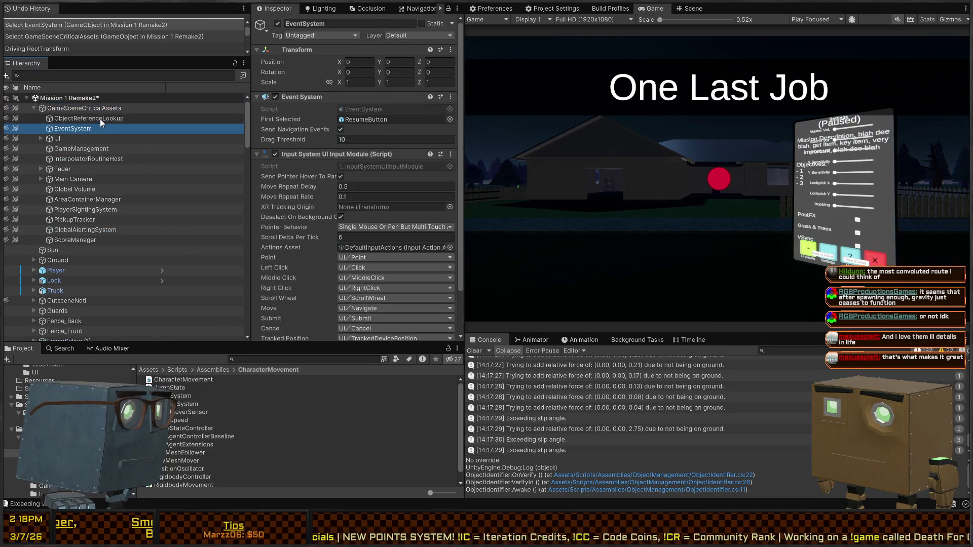
left_click(100, 119)
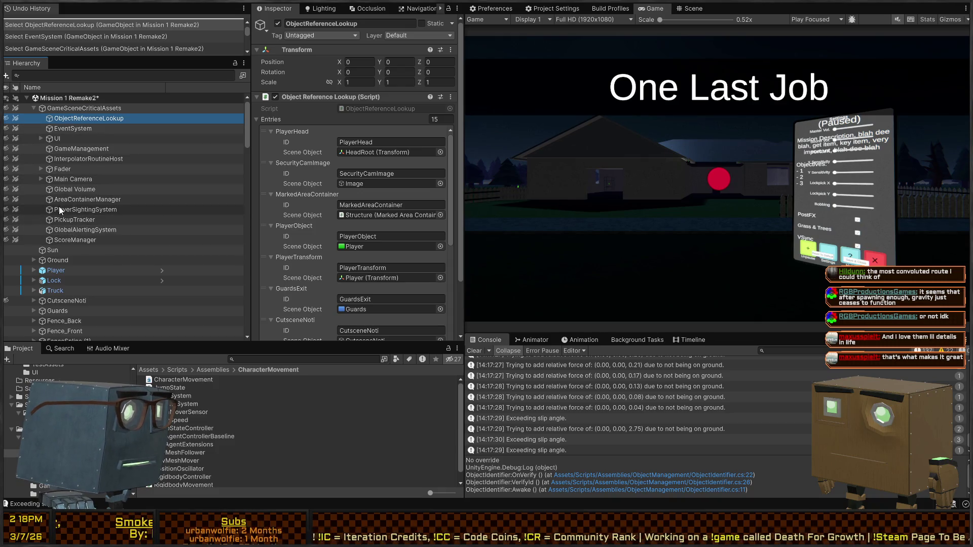
left_click(61, 108)
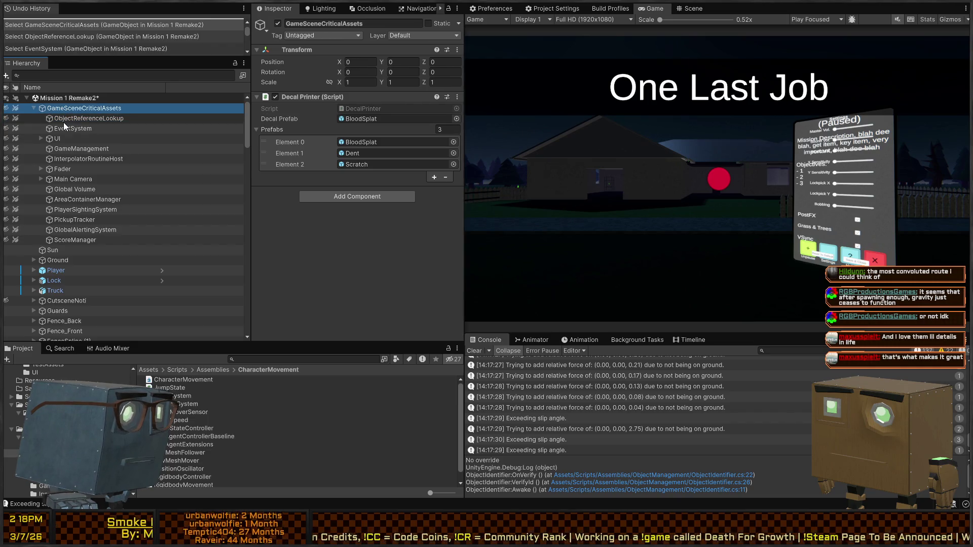
left_click(50, 127)
left_click(45, 139)
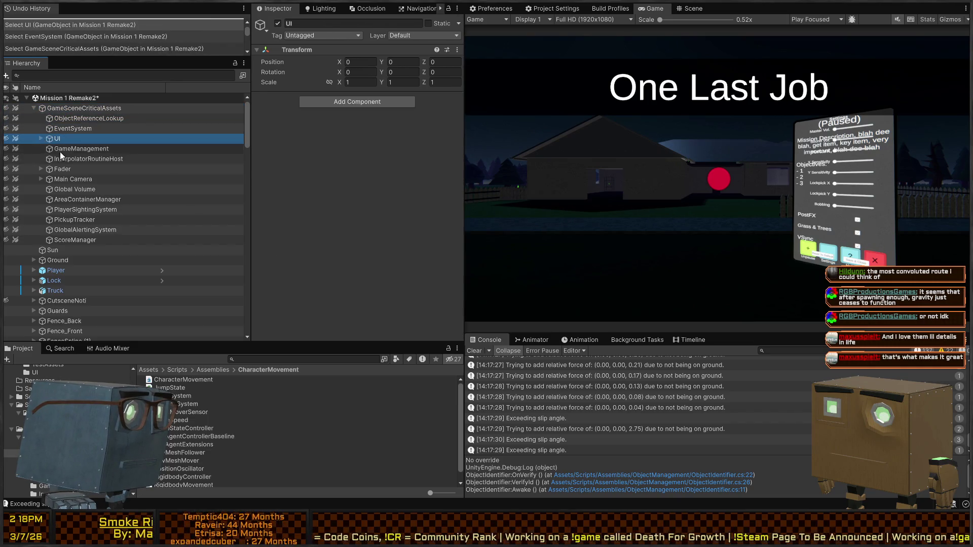
left_click(60, 151)
Collapse the inspected settings and select PickupTracker to show its 18-element All Starting Pickups list
left_click(285, 170)
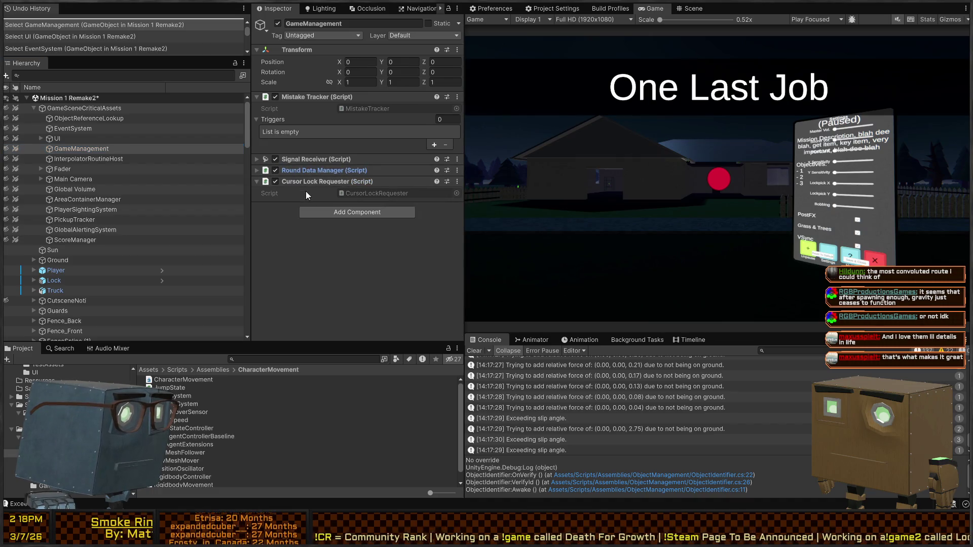
left_click(78, 119)
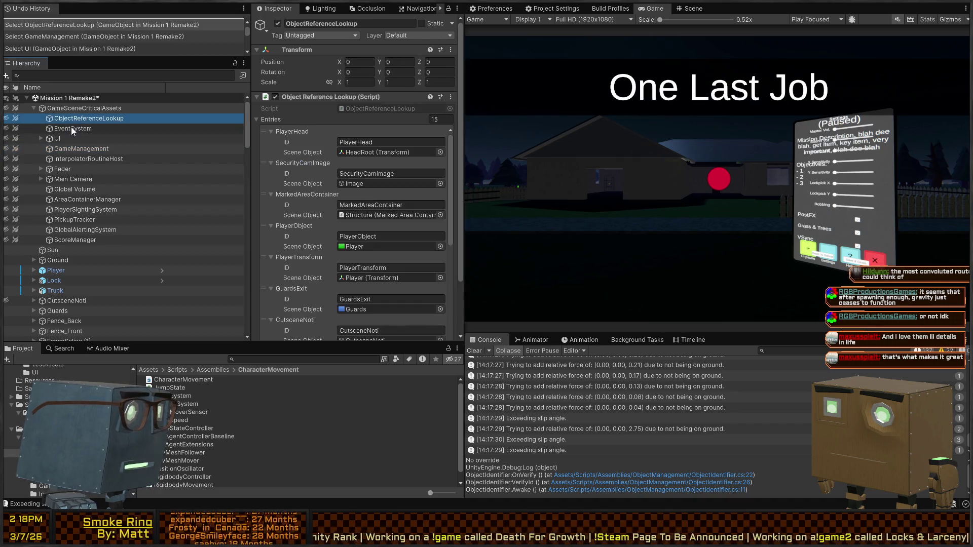
left_click(314, 99)
left_click(70, 127)
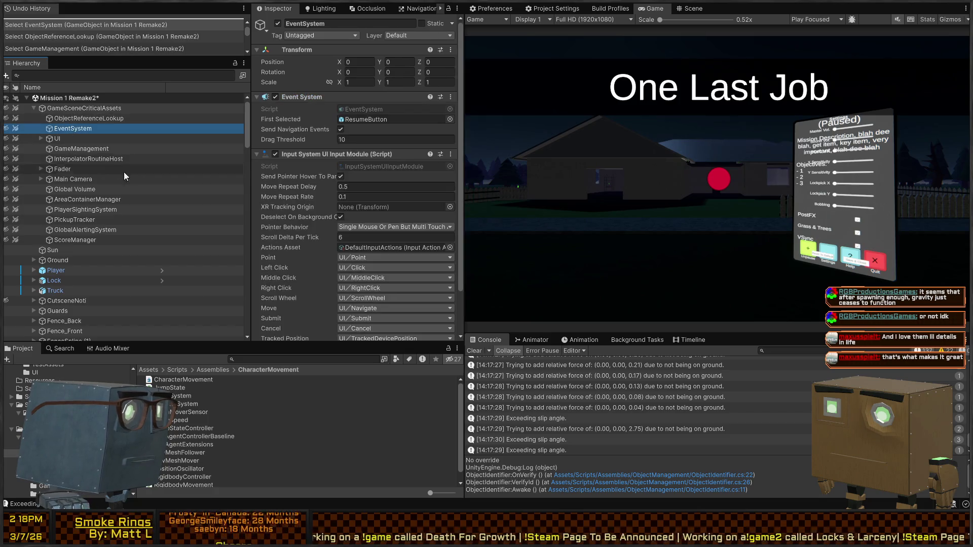
scroll(303, 159, "down", 3)
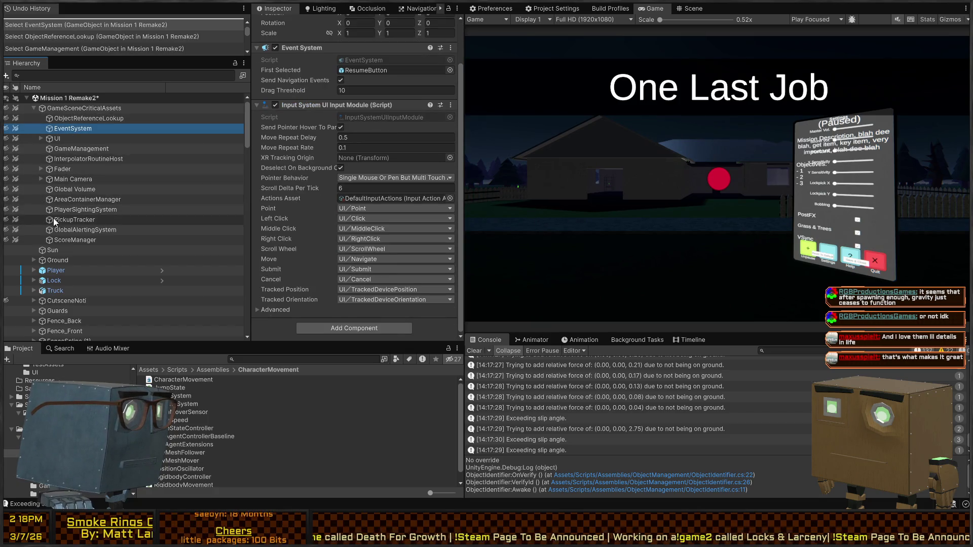
left_click(90, 220)
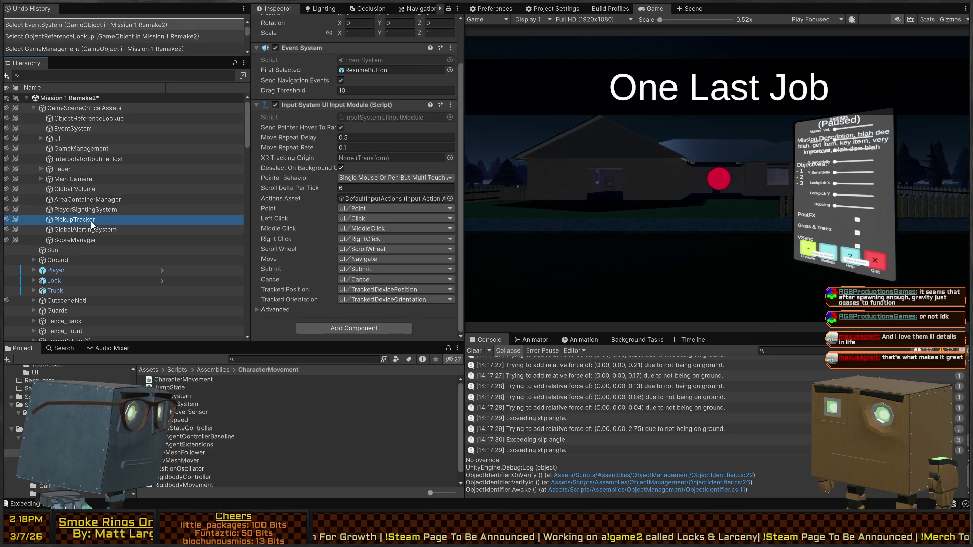
scroll(317, 116, "up", 3)
type("0")
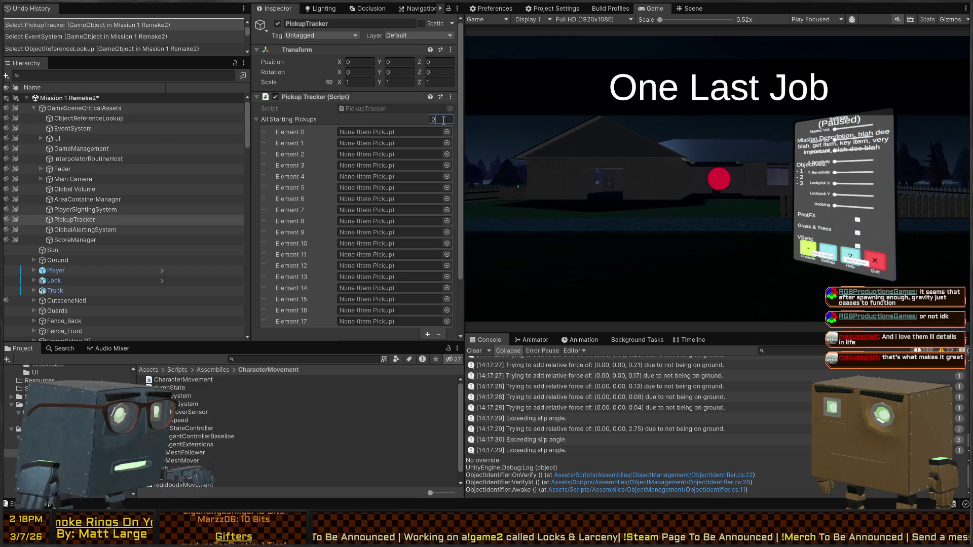
Set PickupTracker's All Starting Pickups size to 0 so the list reads empty
key("Return")
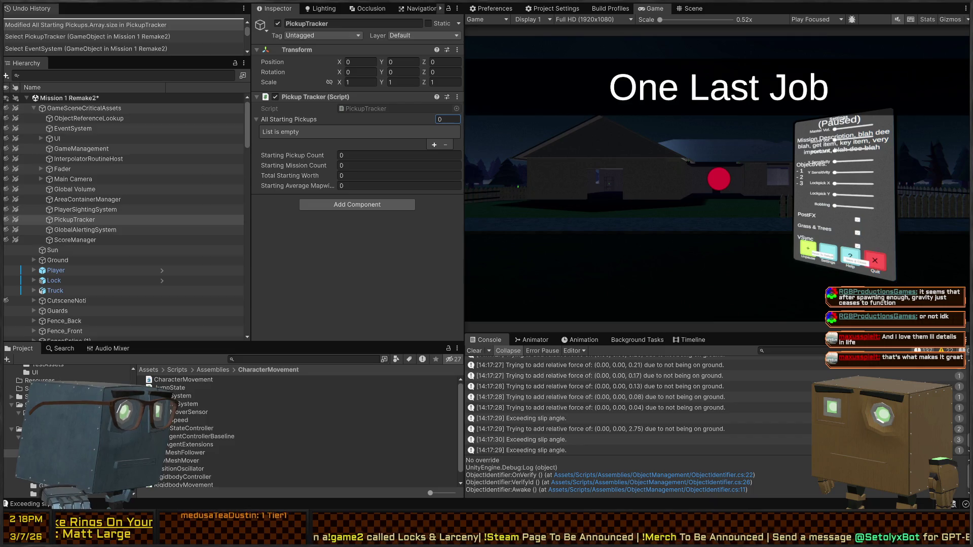
left_click(293, 285)
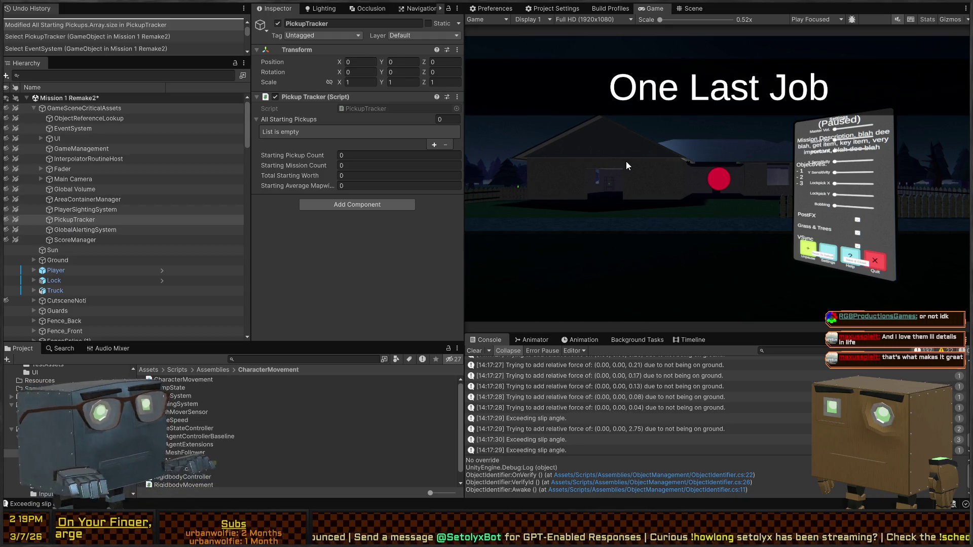
Start Play mode, skip the intro, and vault through the window into the house kitchen
key("ctrl+p")
key("space")
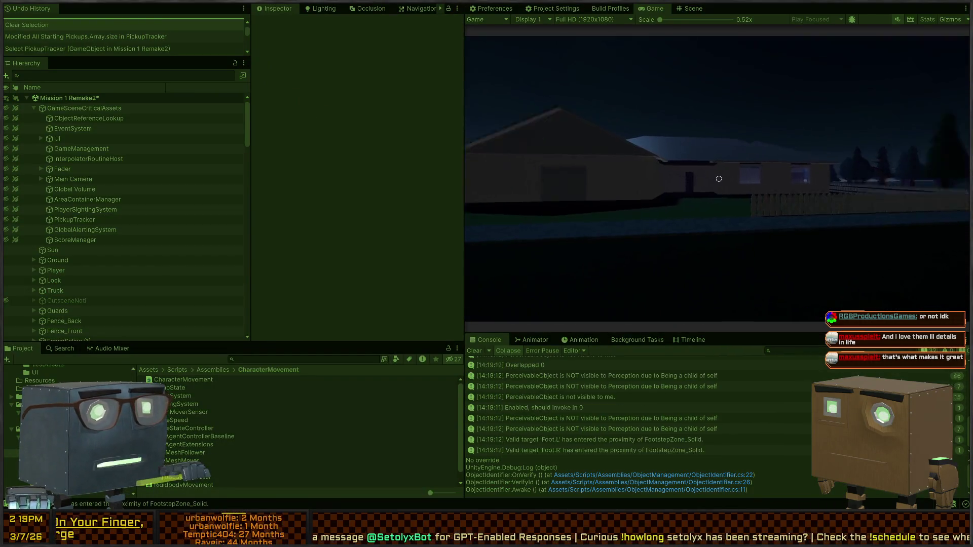
key("w")
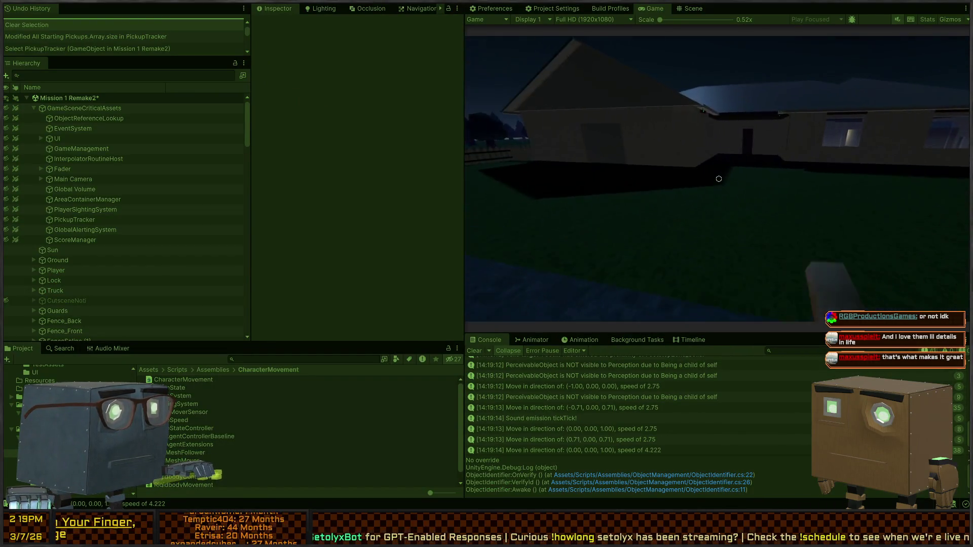
key("d")
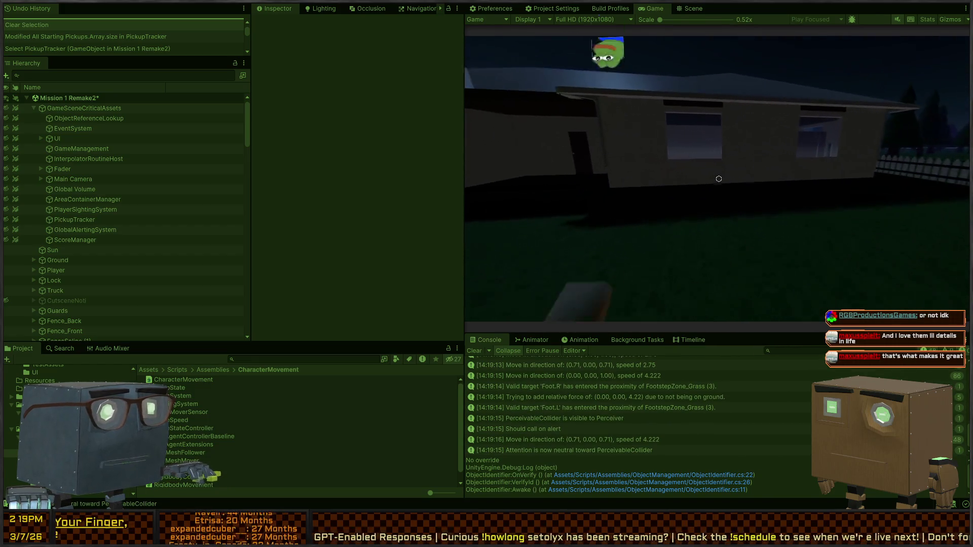
key("space")
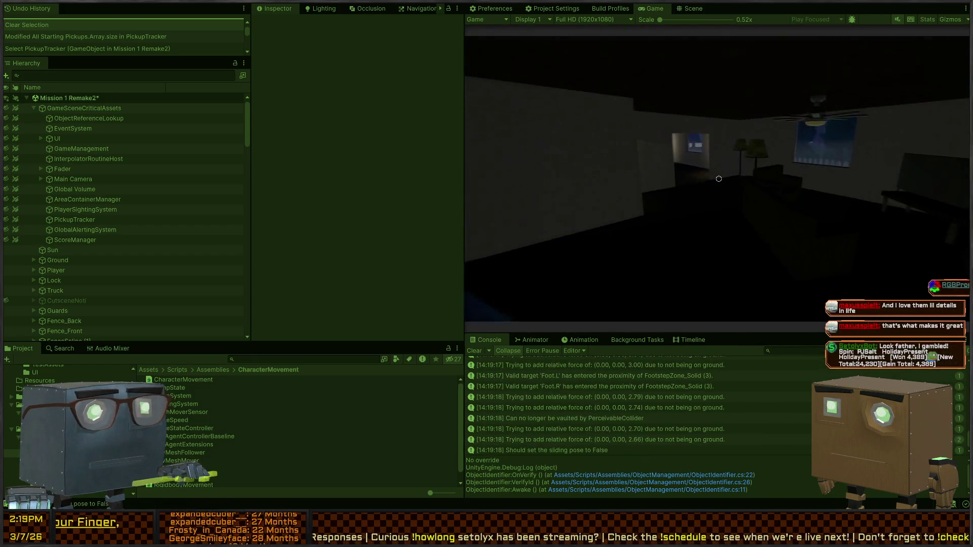
key("w")
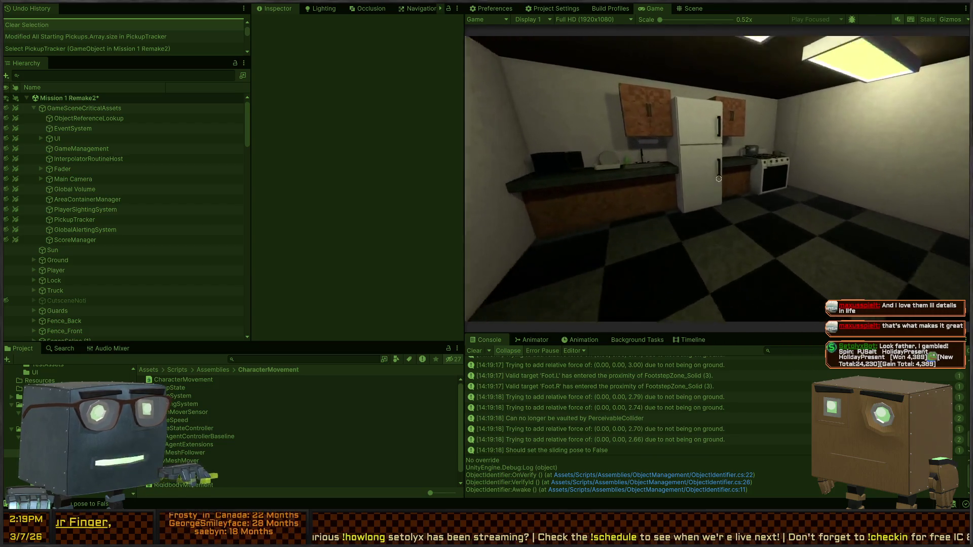
key("d")
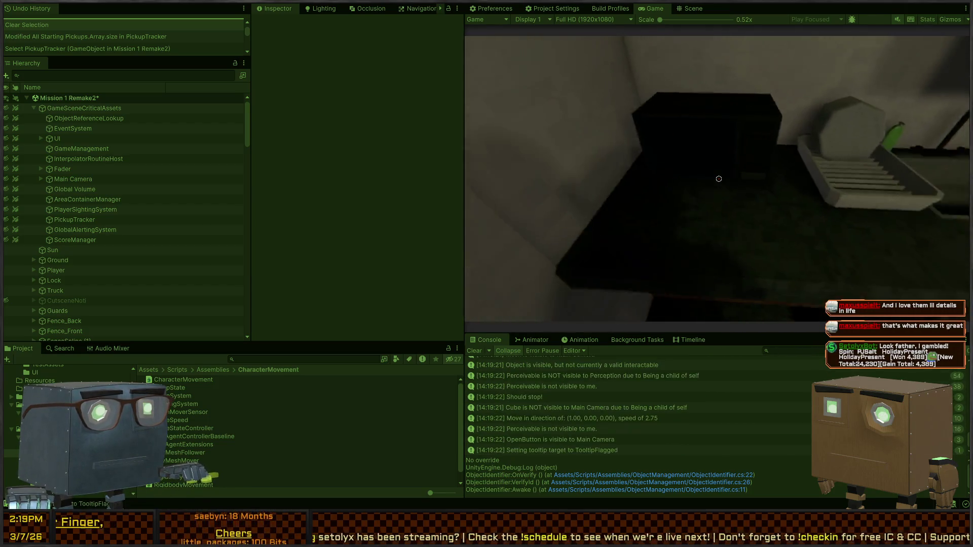
Steal the frying pan from the stove with F and throw it toward the wall
mouse_move(719, 179)
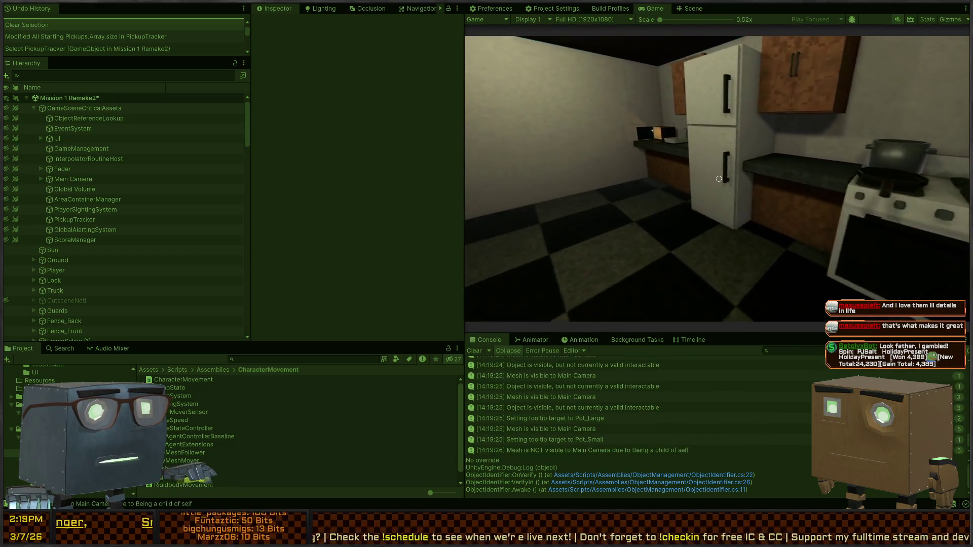
key("w")
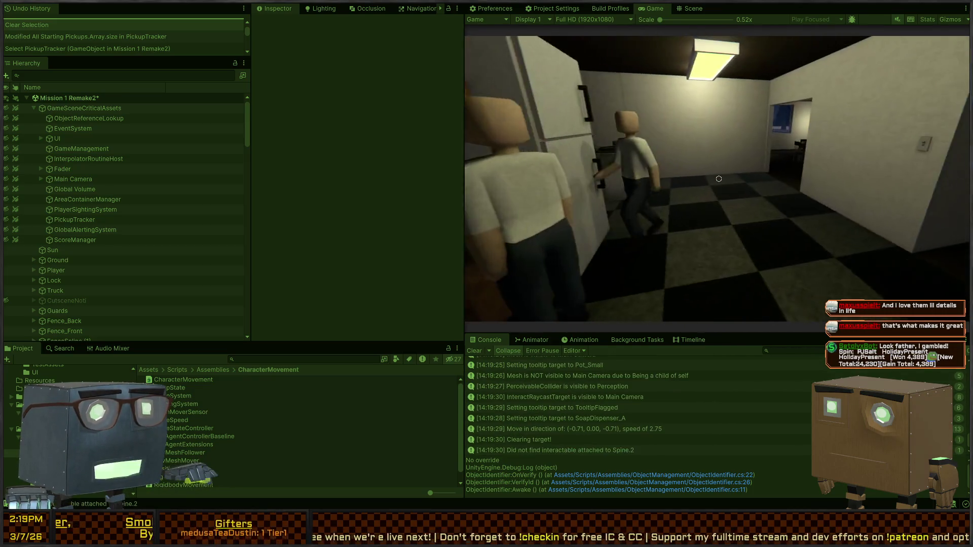
key("w")
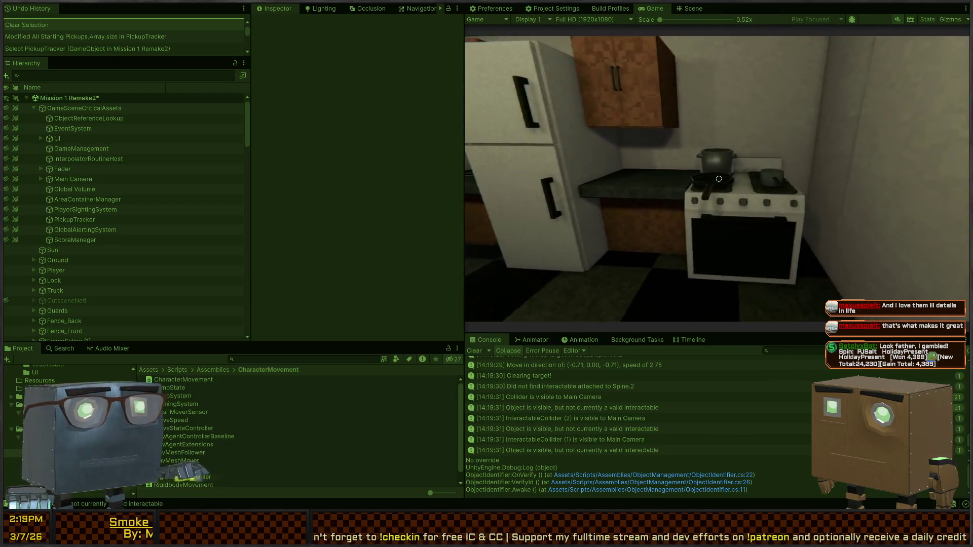
key("w")
key("f")
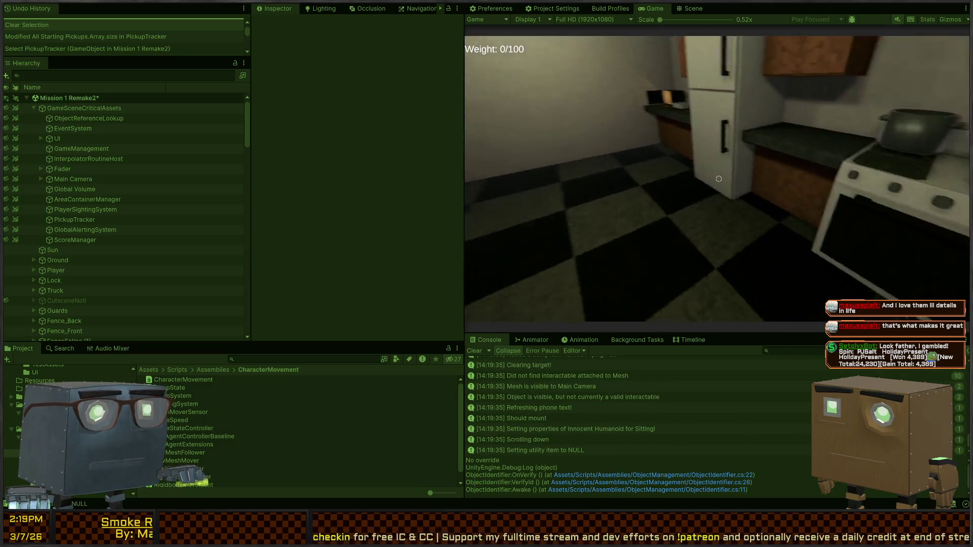
left_click(718, 179)
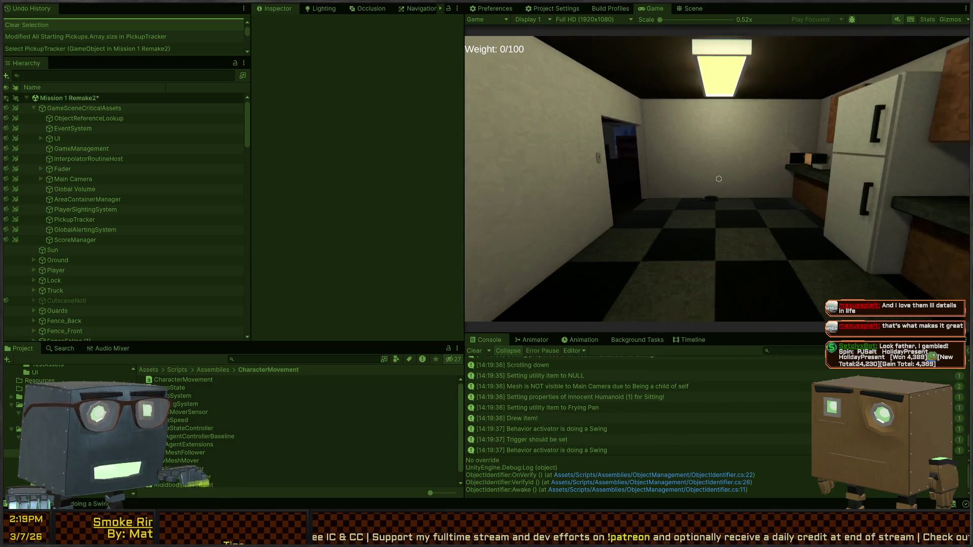
left_click(719, 179)
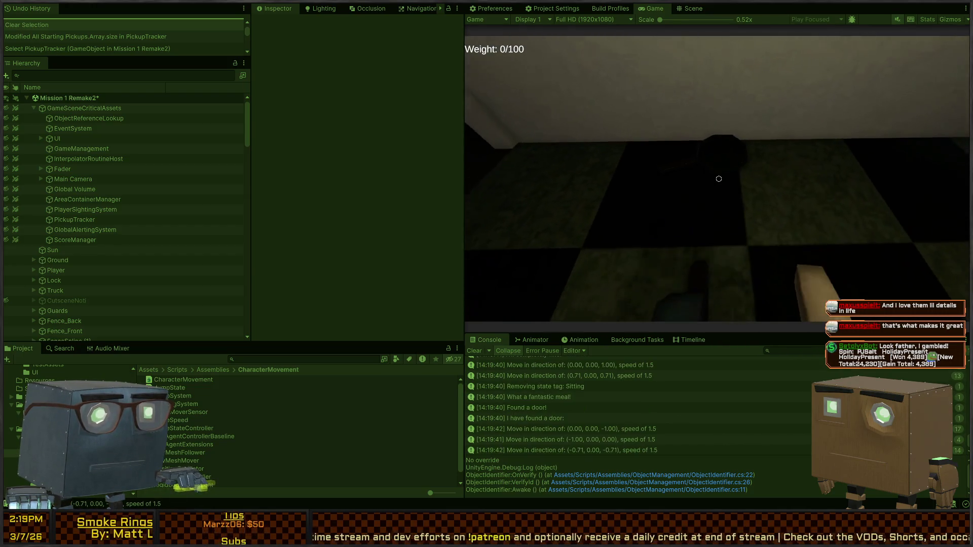
left_click(693, 9)
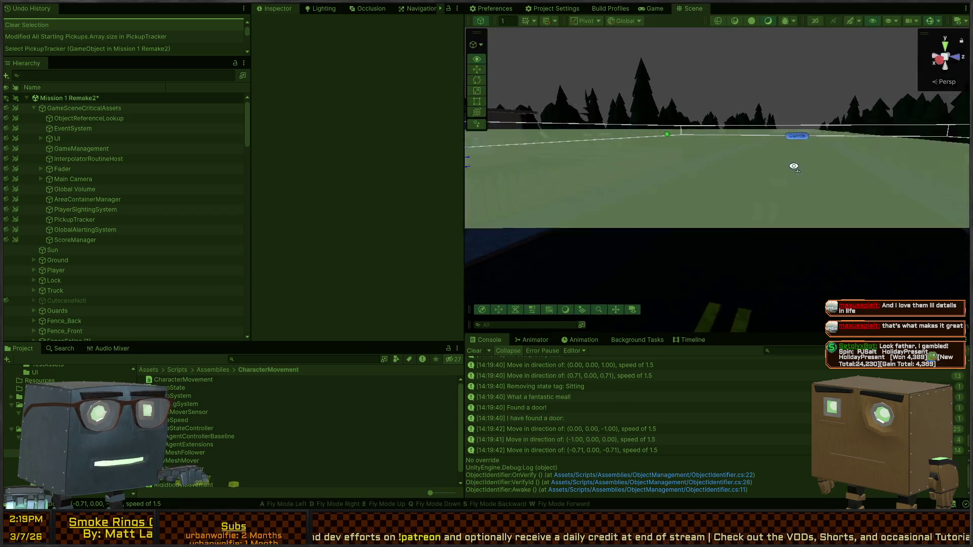
Orbit the Scene view to frame and select the thrown FryingPan(Clone)
mouse_move(633, 152)
left_mouse_down()
mouse_move(581, 215)
mouse_move(417, 242)
left_mouse_up()
mouse_move(598, 183)
left_mouse_down()
mouse_move(597, 231)
mouse_move(735, 126)
mouse_move(804, 160)
mouse_move(400, 122)
mouse_move(485, 180)
mouse_move(623, 171)
mouse_move(595, 193)
mouse_move(730, 194)
left_mouse_up()
scroll(597, 231, "down", 5)
left_click(730, 193)
mouse_move(810, 178)
left_mouse_down()
mouse_move(780, 173)
mouse_move(729, 202)
mouse_move(744, 172)
left_mouse_up()
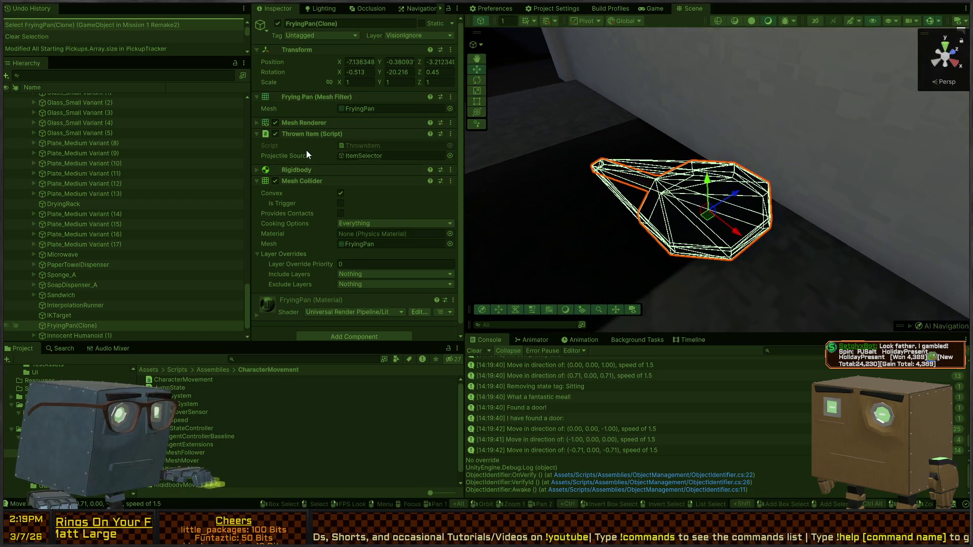
scroll(354, 143, "down", 1)
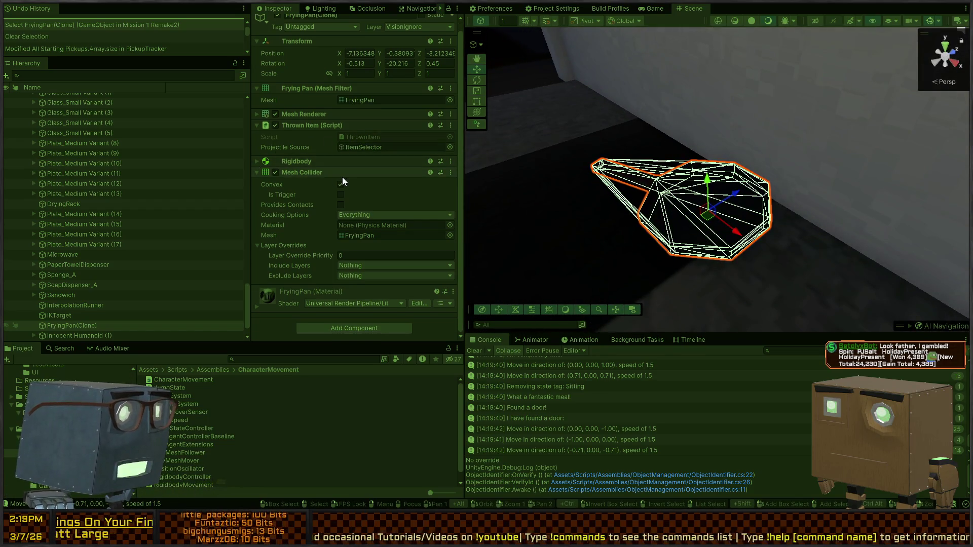
Inspect the pan's Rigidbody foldouts, then ping and open its ThrownItem script
left_click(313, 160)
scroll(291, 218, "down", 3)
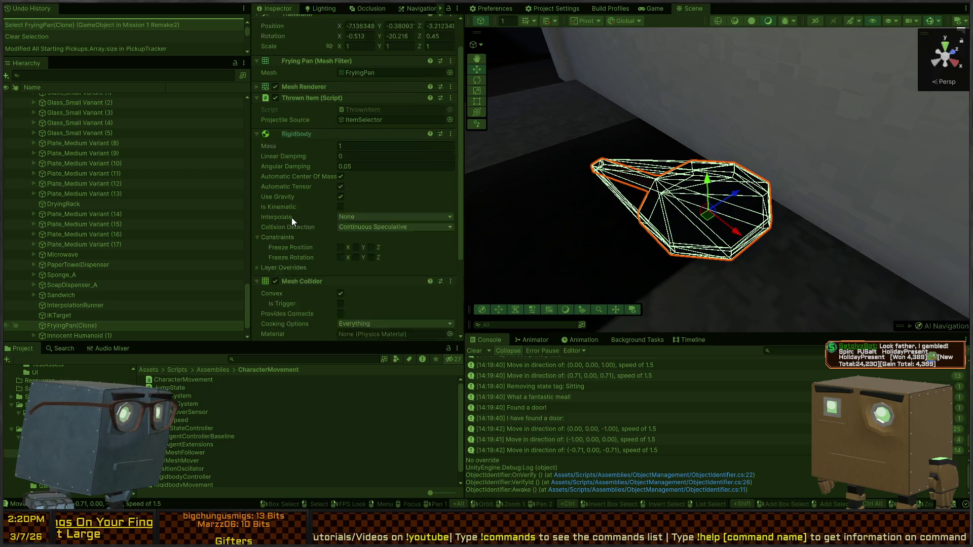
left_click(282, 211)
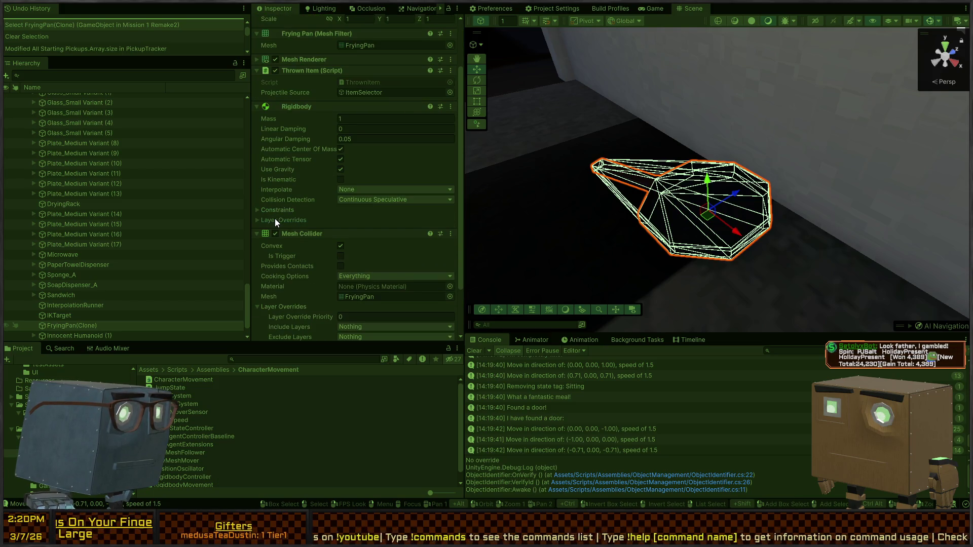
left_click(275, 219)
left_click(274, 219)
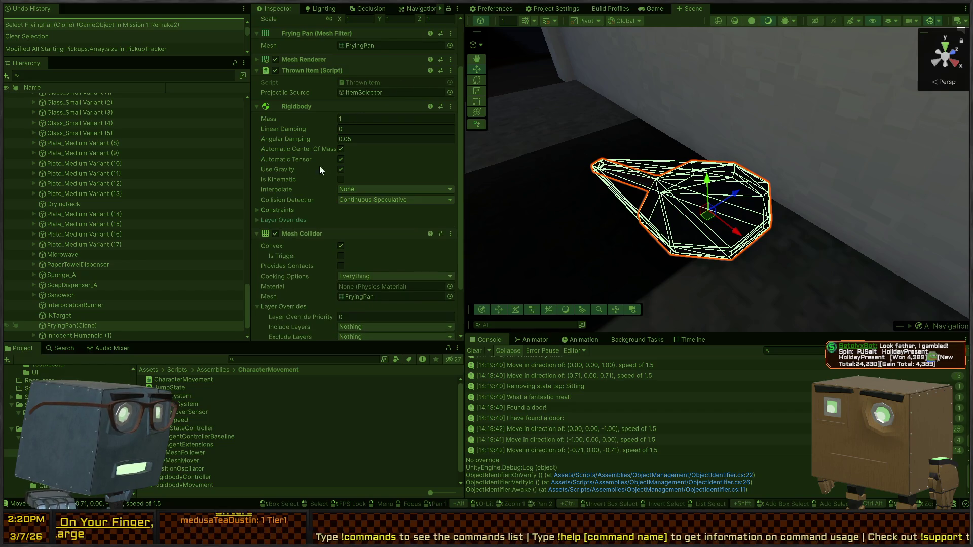
scroll(364, 104, "up", 3)
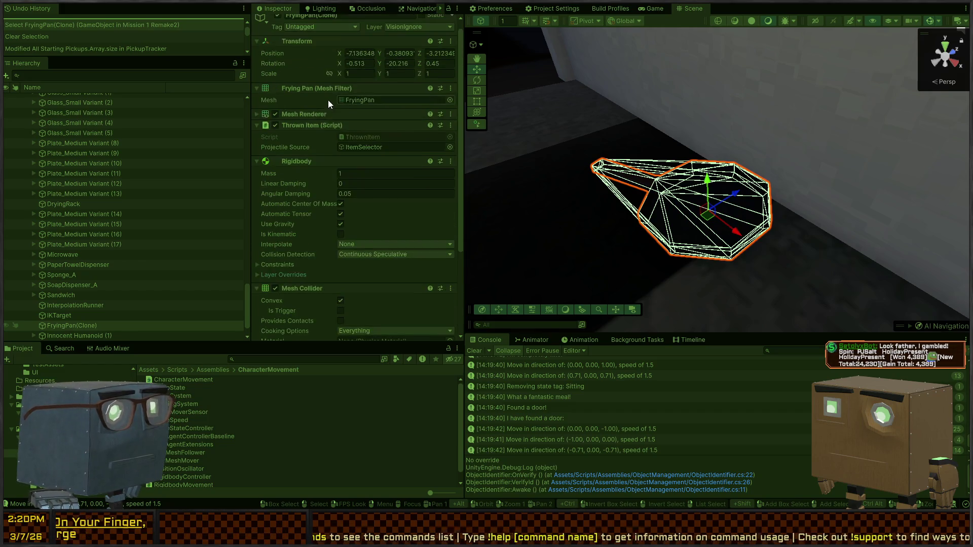
left_click(368, 135)
double_click(369, 136)
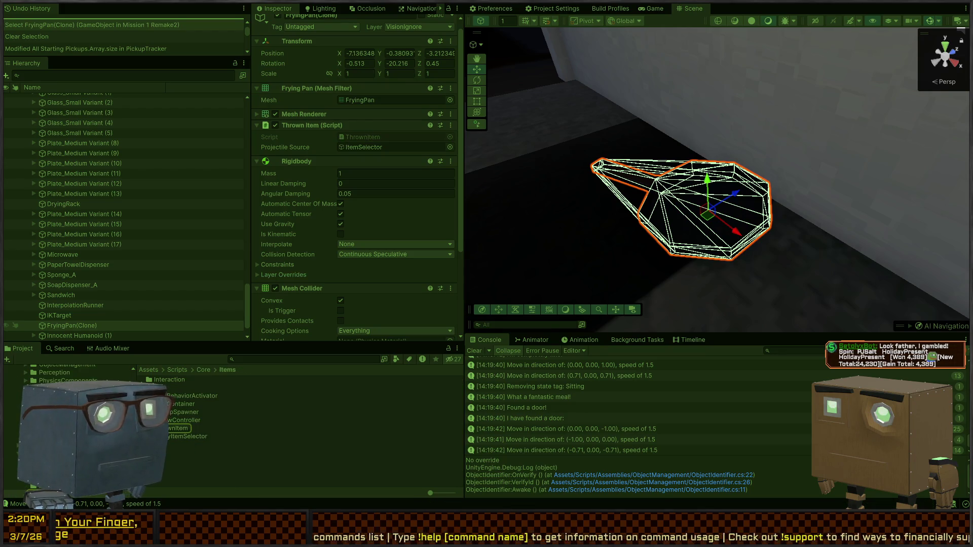
Read ThrownItem.cs's OnSleep method, which spawns a pickup via PickupSpawner, then go back to Unity
left_click(328, 145)
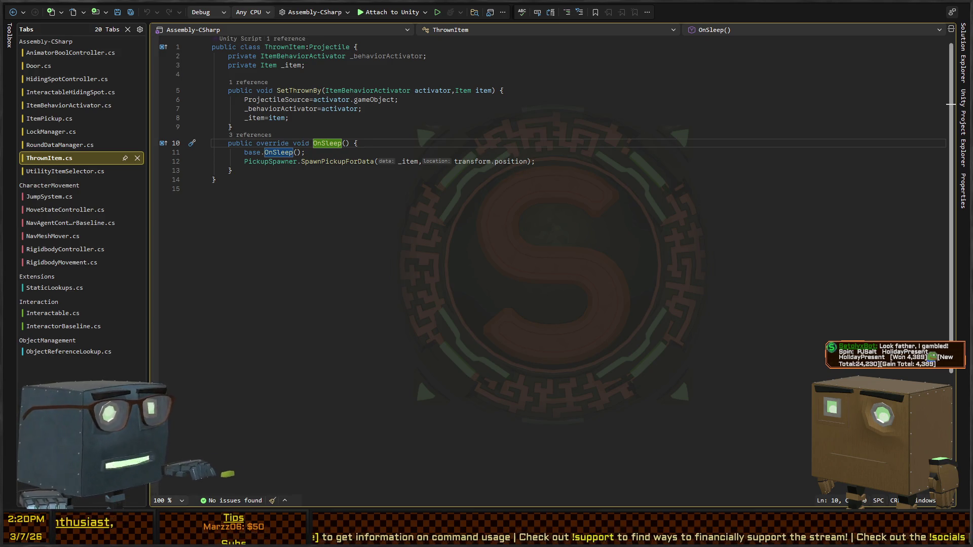
key("alt+Tab")
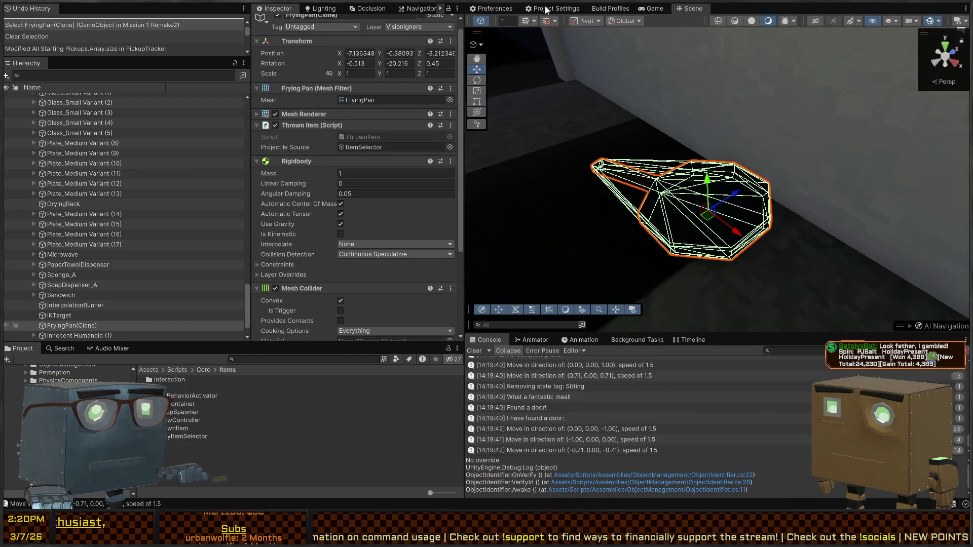
Raise the GameObject physics Sleep Threshold from 0.005 to 0.01 in Project Settings
left_click(547, 9)
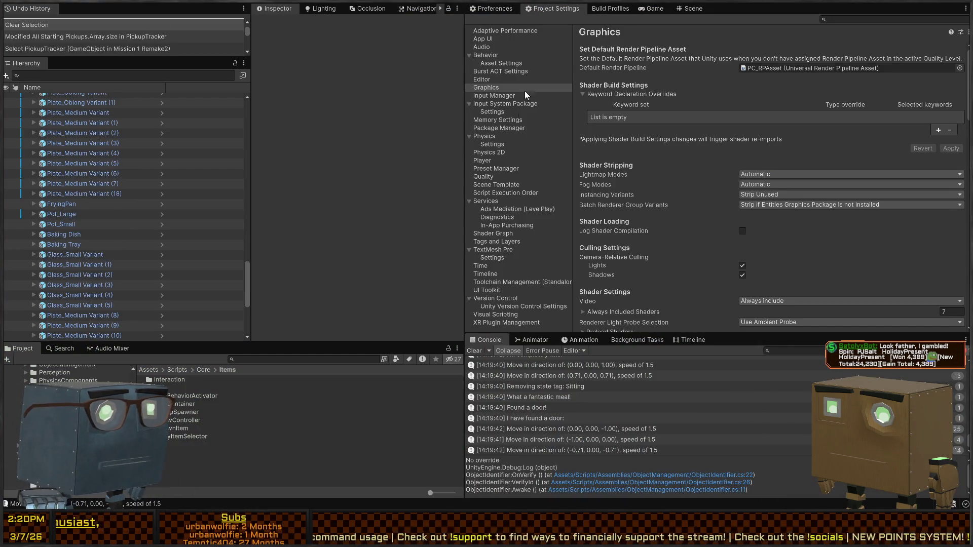
left_click(485, 137)
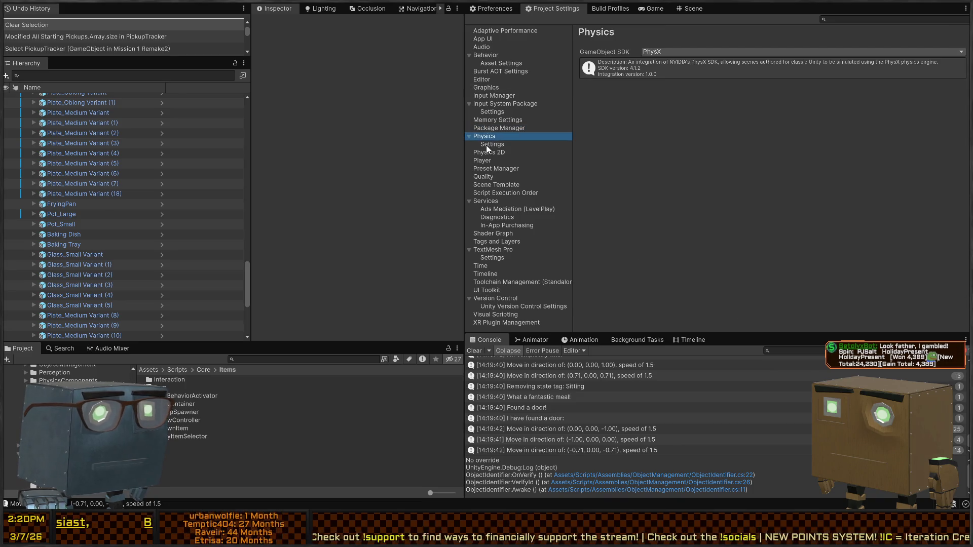
left_click(486, 145)
left_click(641, 51)
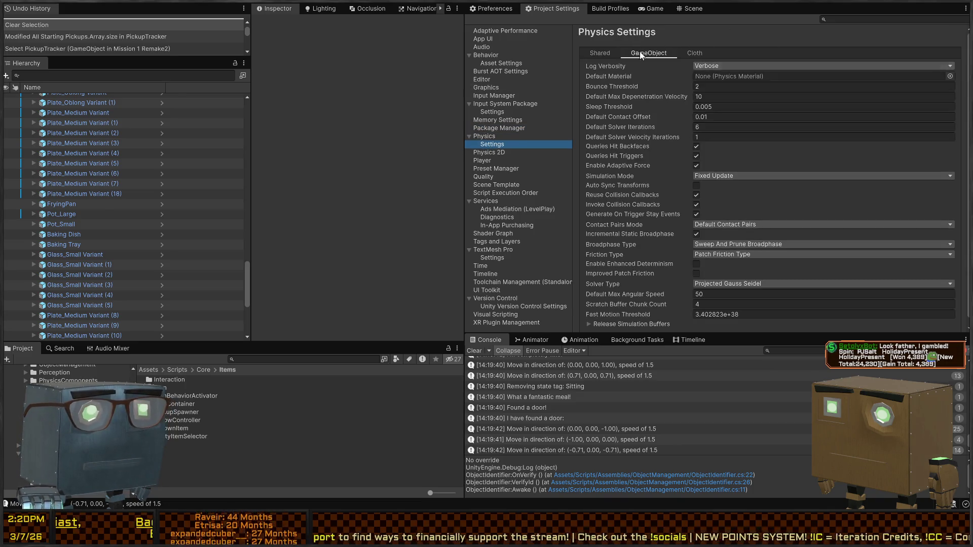
scroll(634, 135, "down", 1)
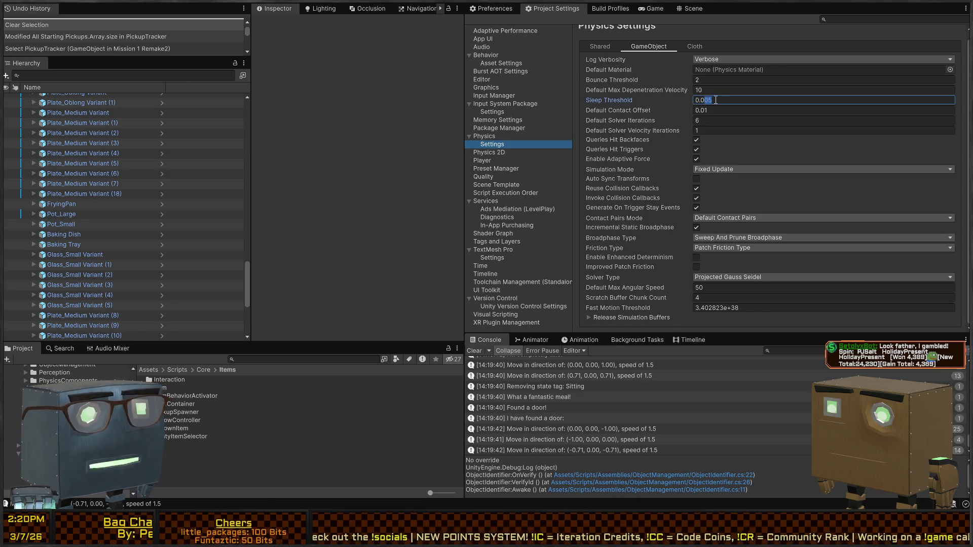
type("1")
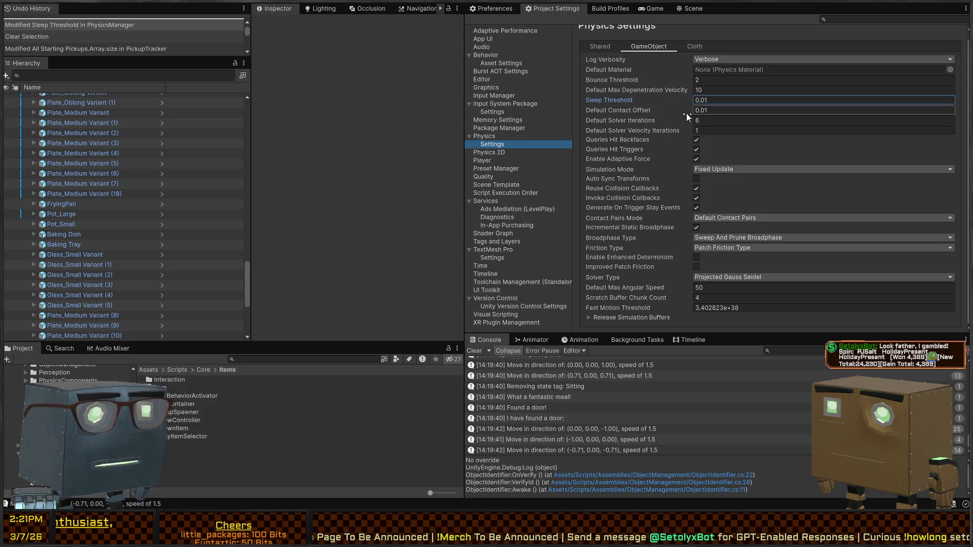
left_click(711, 109)
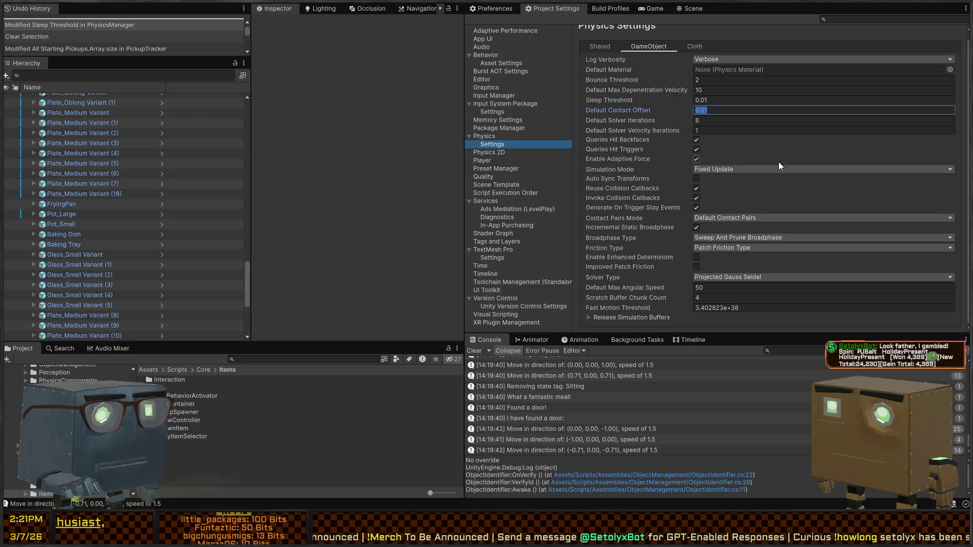
Set Default Contact Offset to 0.015 and toggle Auto Sync Transforms on, then back off
type("5")
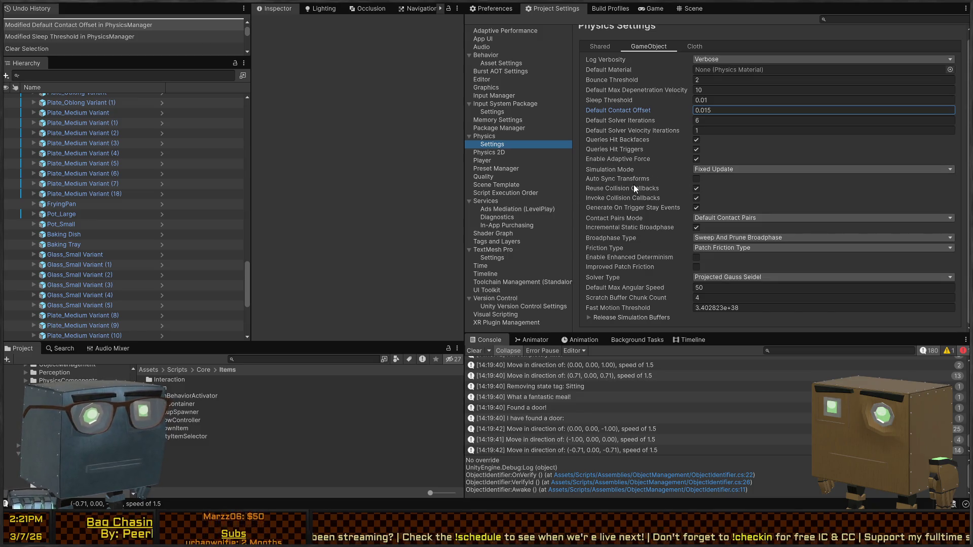
left_click(695, 179)
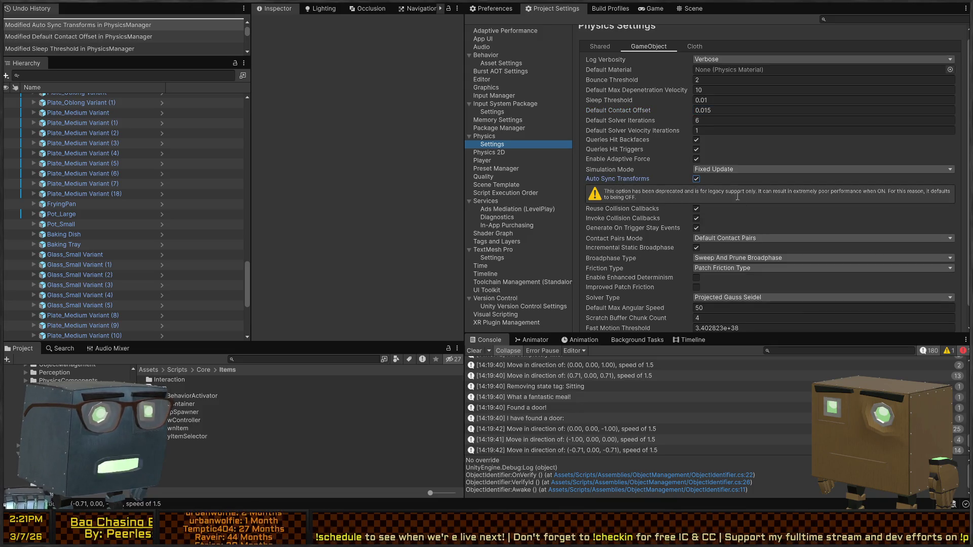
left_click(697, 181)
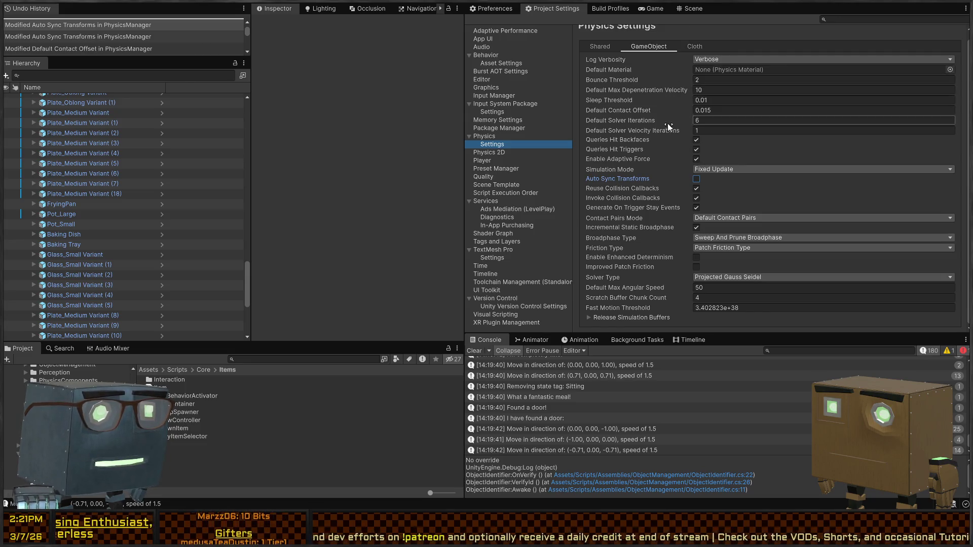
Start a play test and walk through the house window into the kitchen stove
left_click(654, 9)
key("ctrl+p")
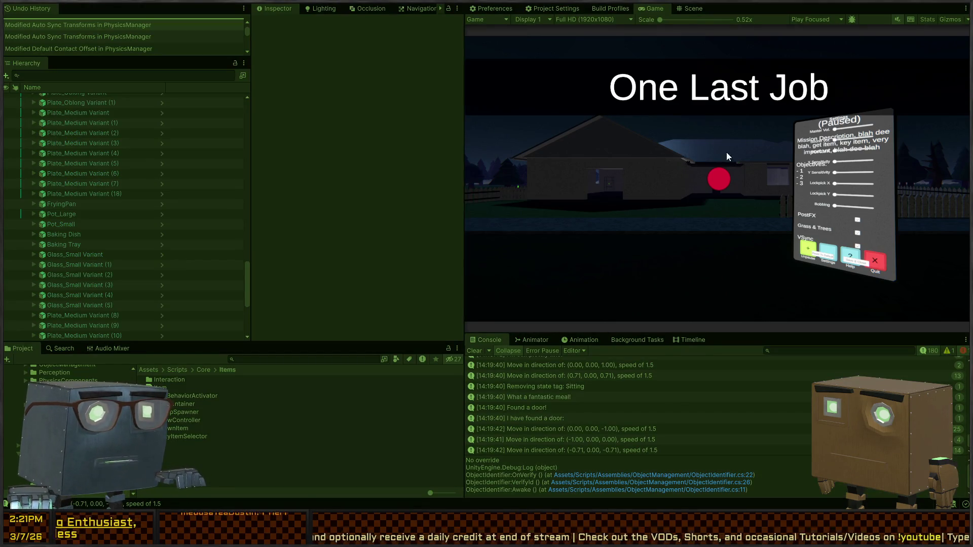
left_click(718, 179)
key("w")
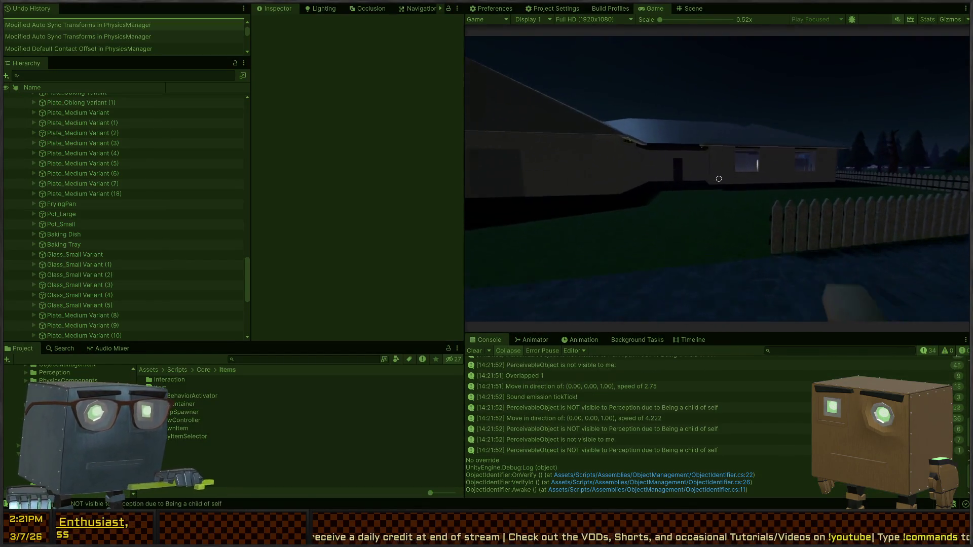
key("w")
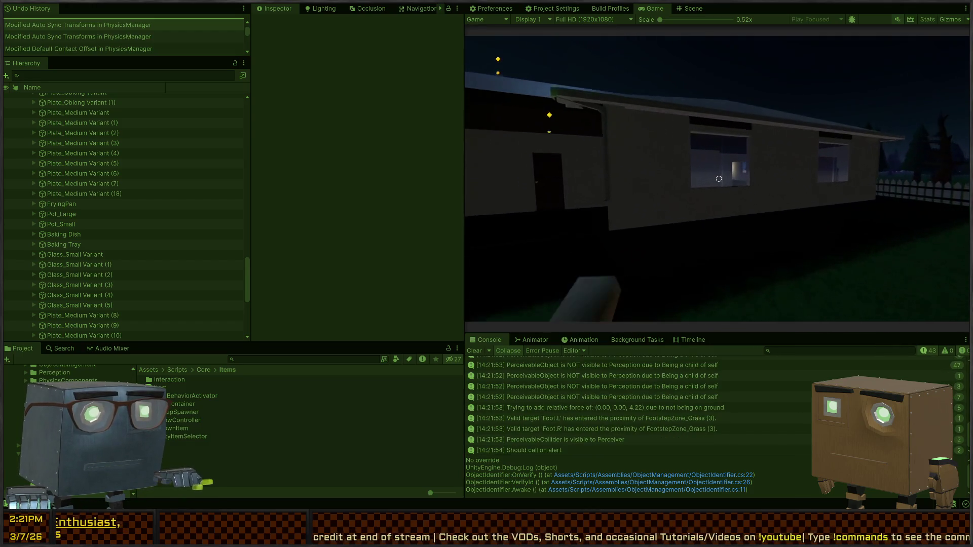
key("s")
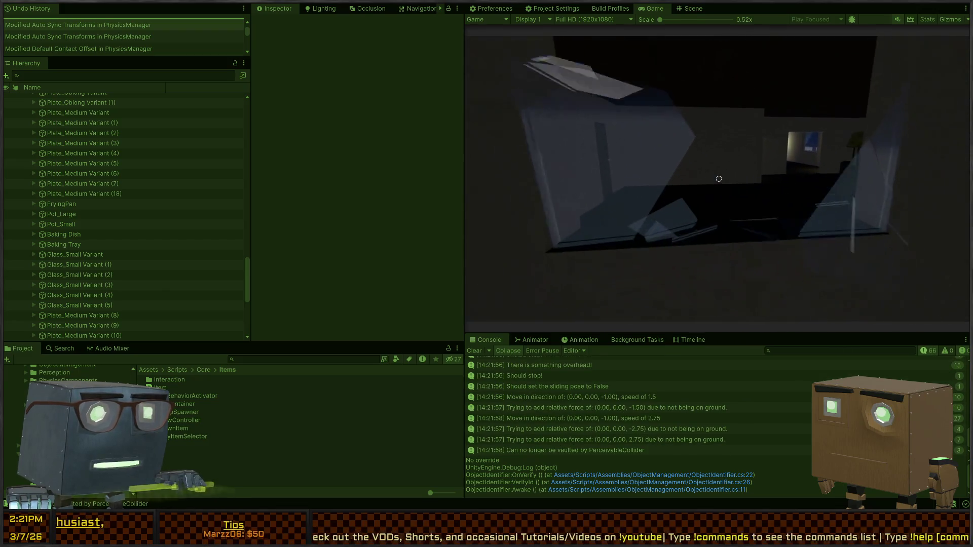
key("w")
key("d")
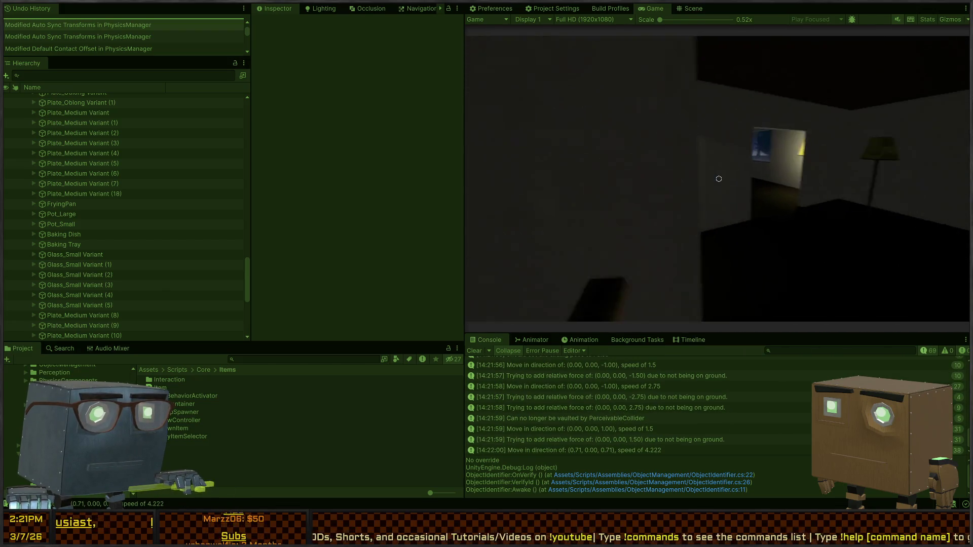
key("w")
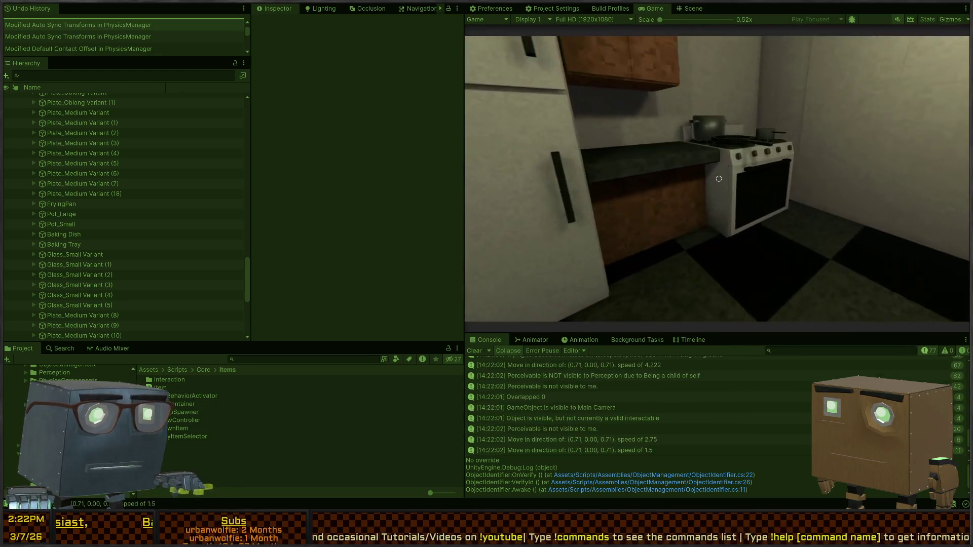
key("a")
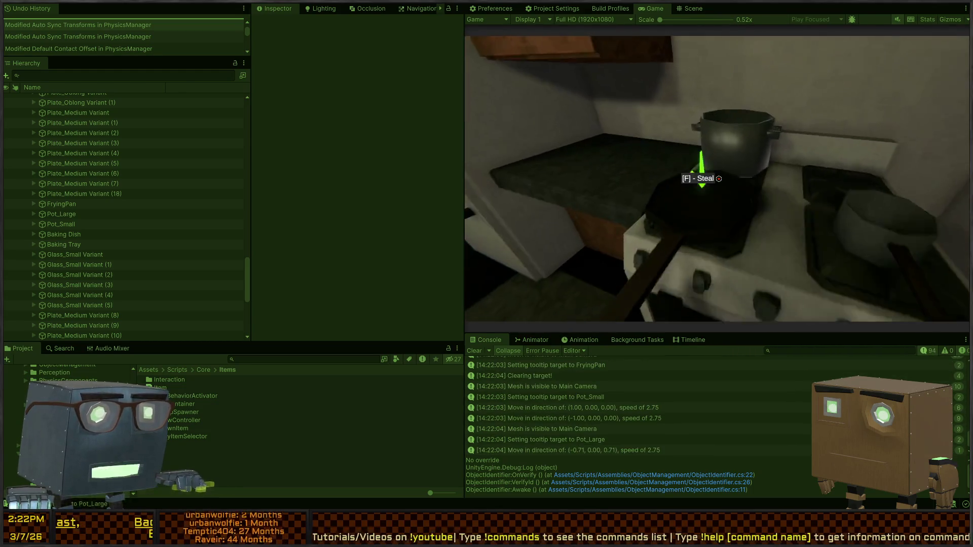
Steal the frying pan, throw it onto the floor, and view the ArgumentException's stack trace
key("f")
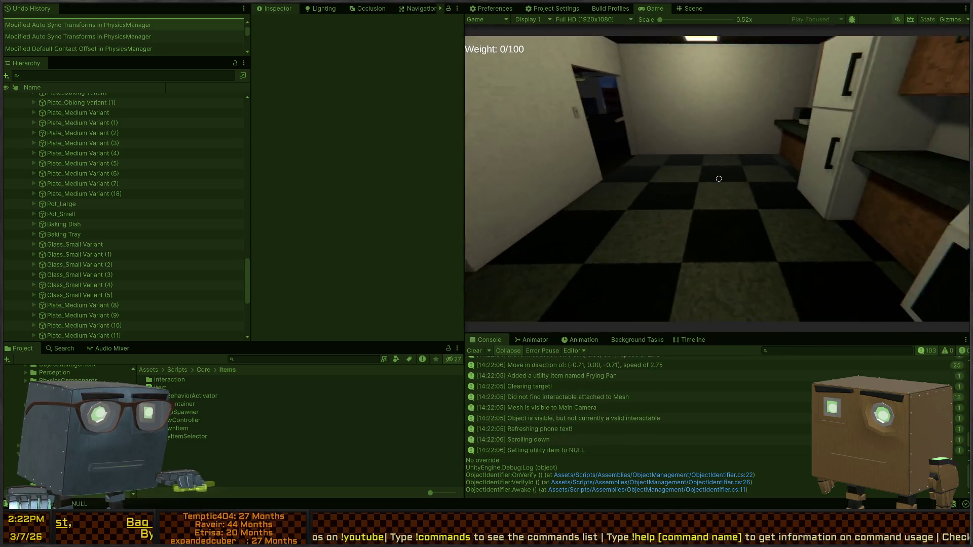
scroll(719, 179, "down", 1)
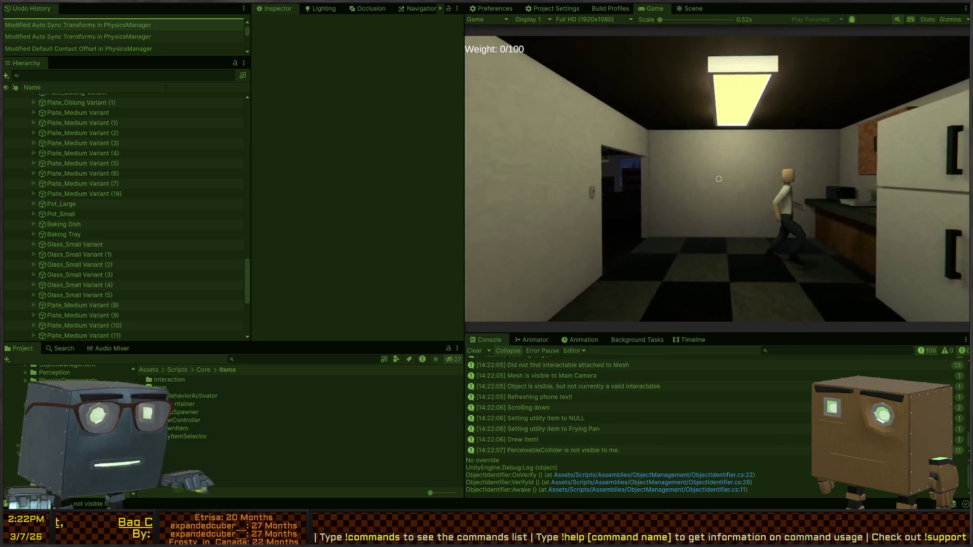
left_click(718, 179)
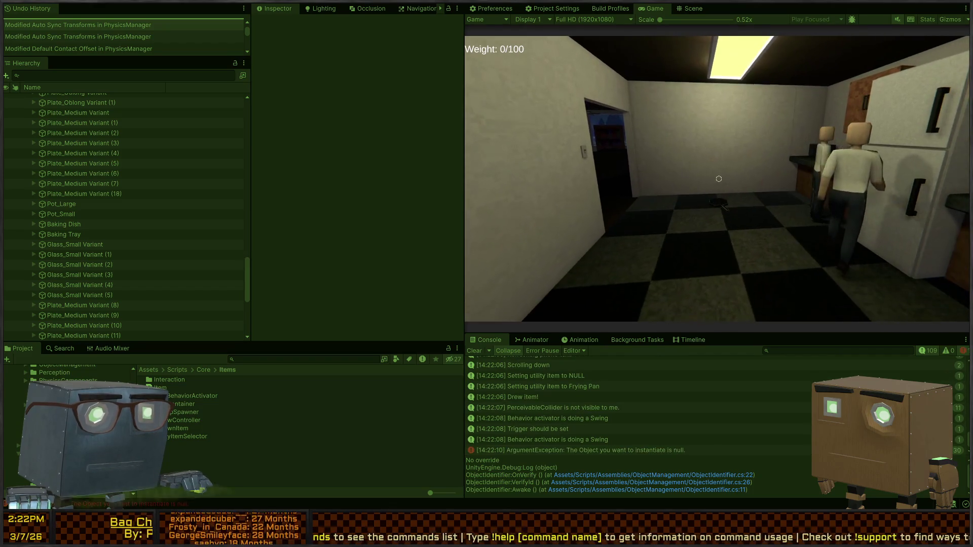
left_click(719, 179)
key("w")
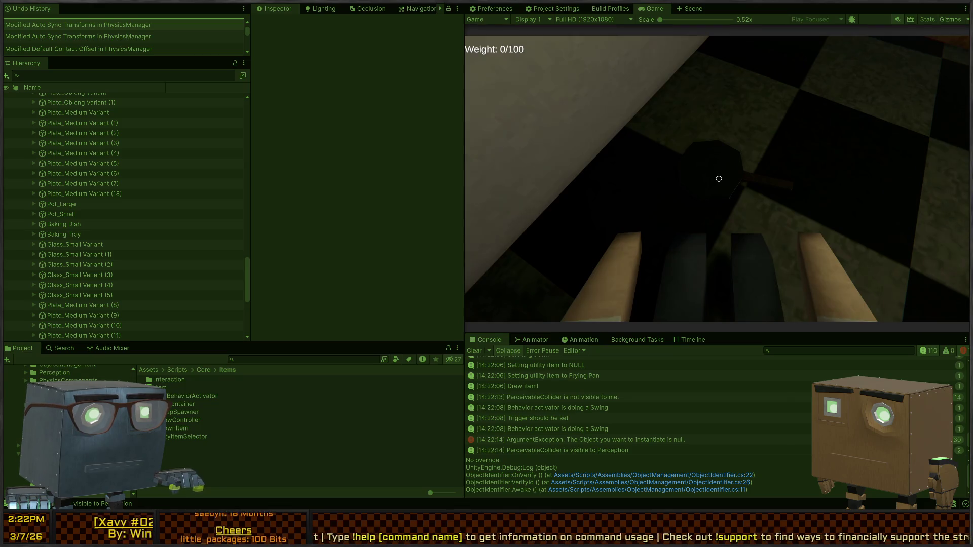
key("s+d")
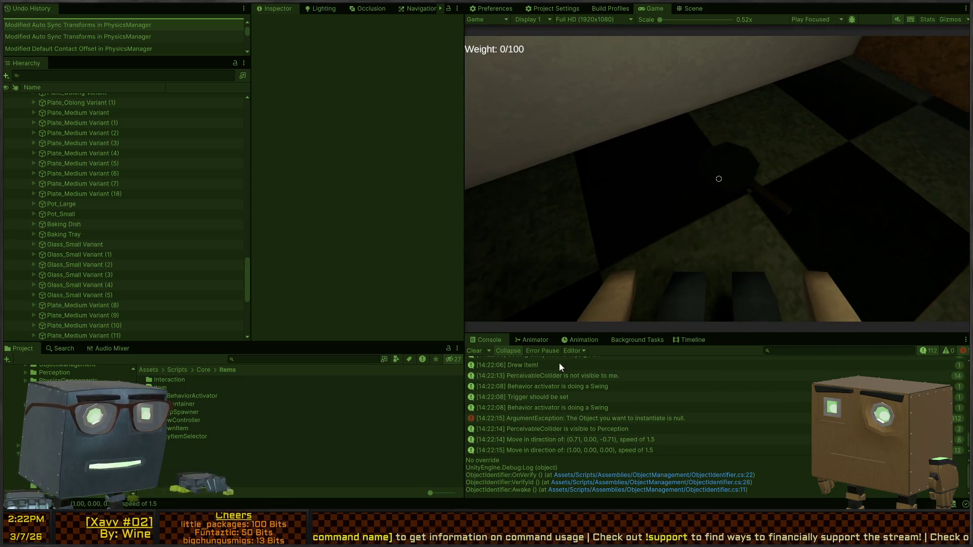
left_click(537, 418)
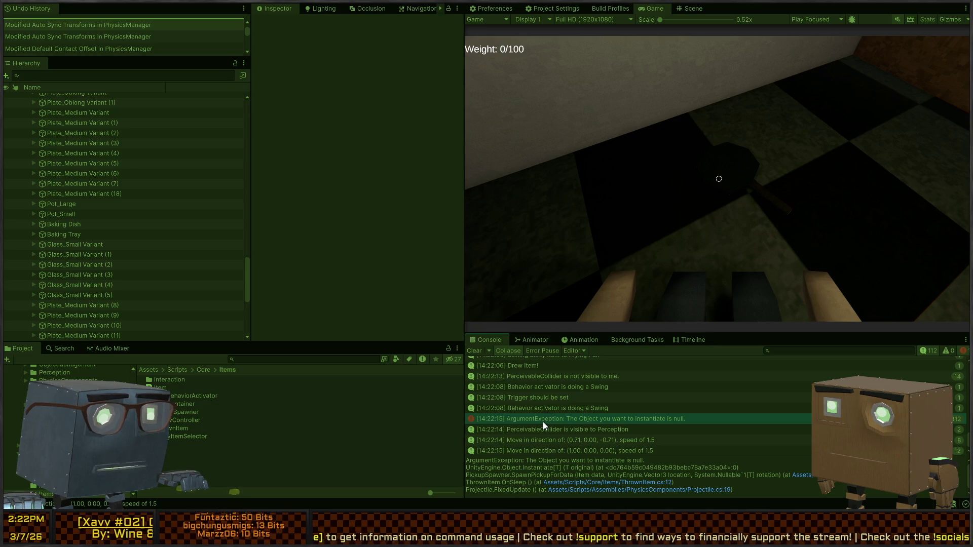
double_click(554, 419)
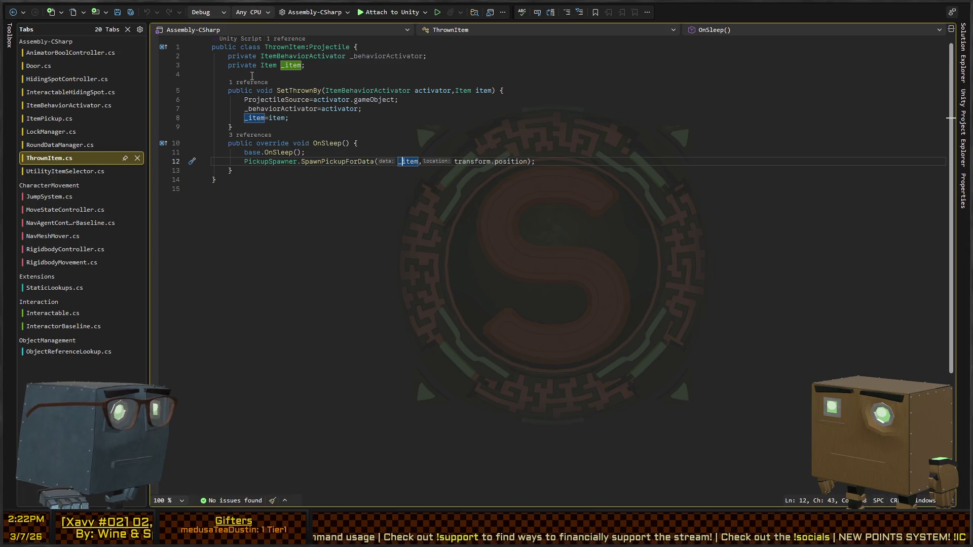
key("alt+Tab")
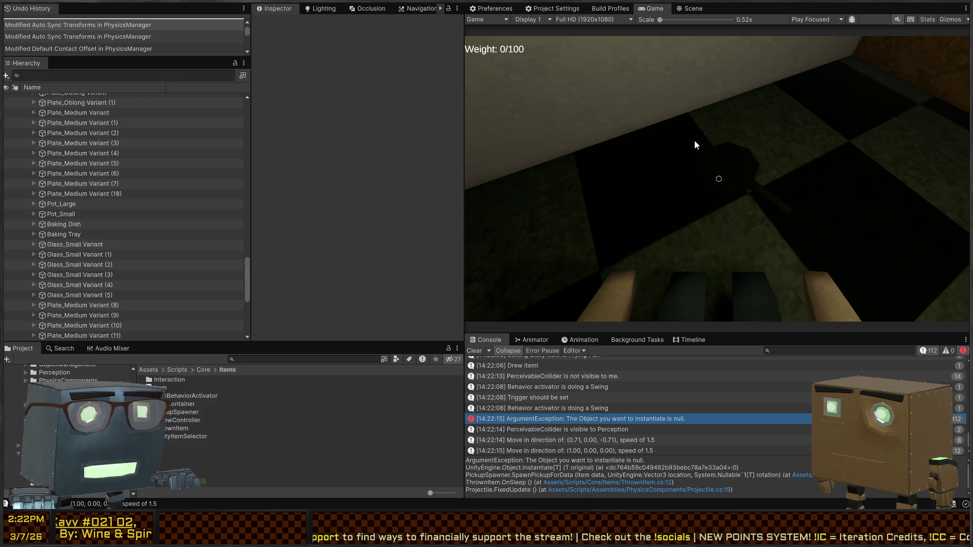
key("ctrl+p")
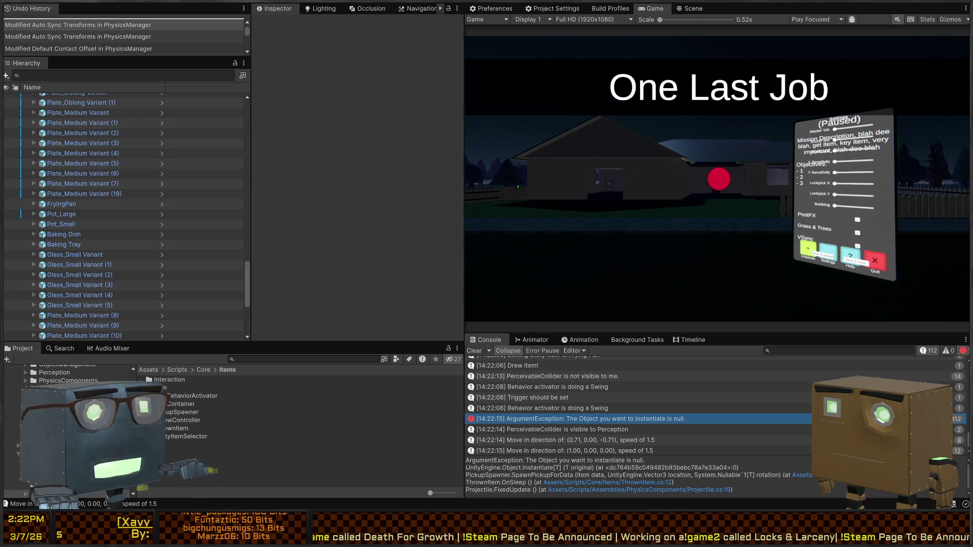
Run the game briefly, stop it, and switch to the Scene view
key("ctrl+p")
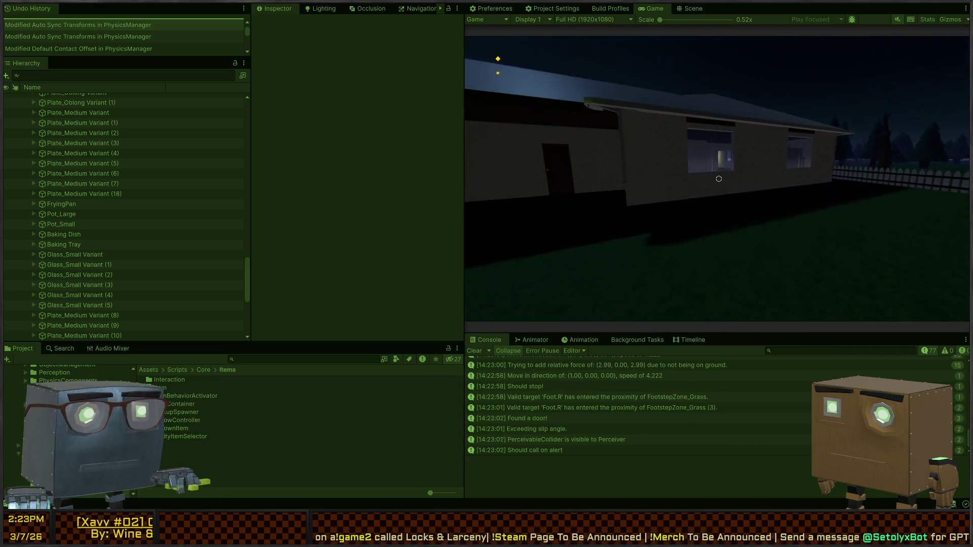
key("ctrl+p")
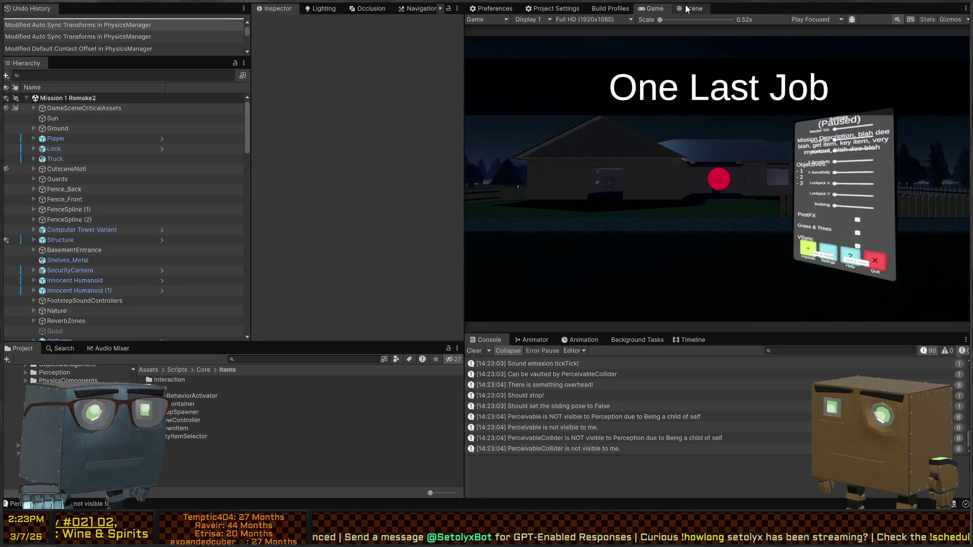
left_click(690, 9)
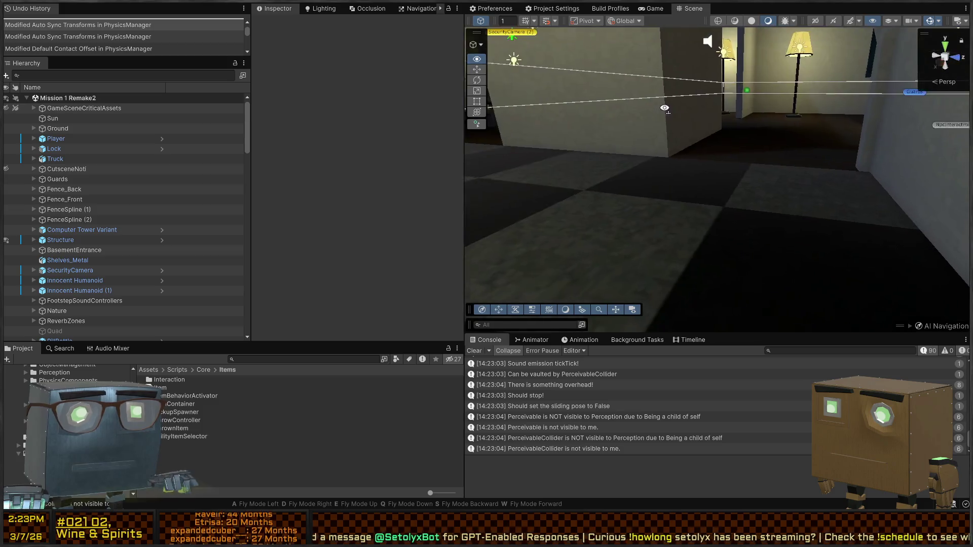
Fly the scene camera to the stove, select the frying pan, and locate its item asset
key("w")
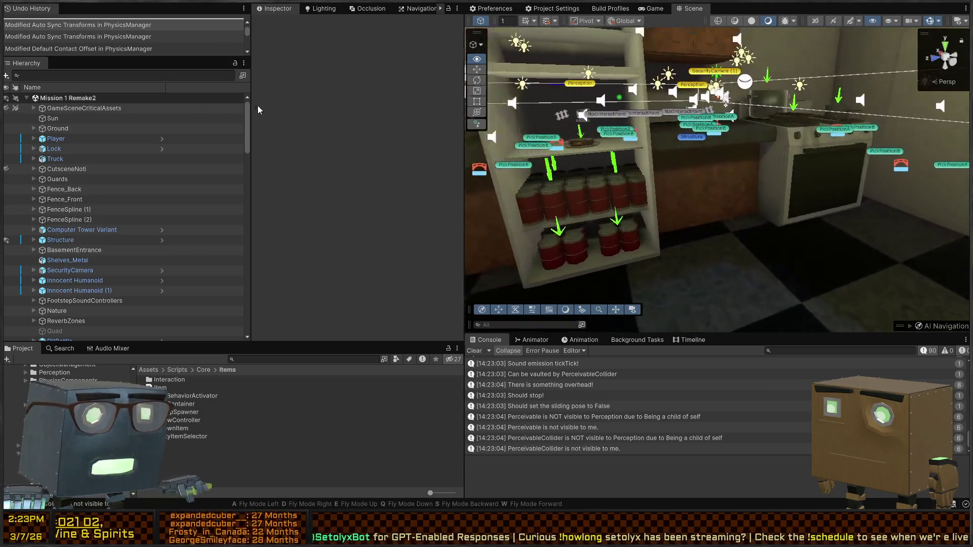
key("w")
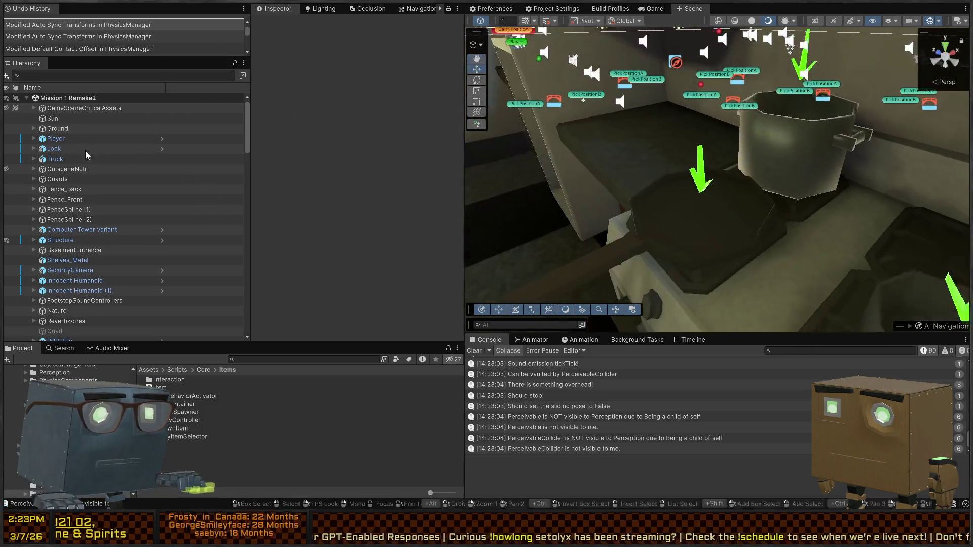
left_click(710, 200)
left_click(709, 200)
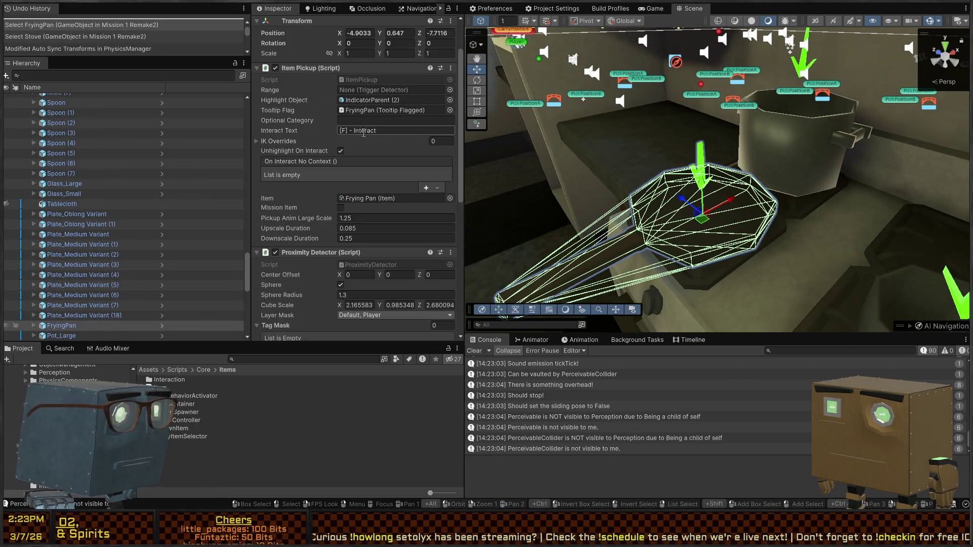
left_click(378, 200)
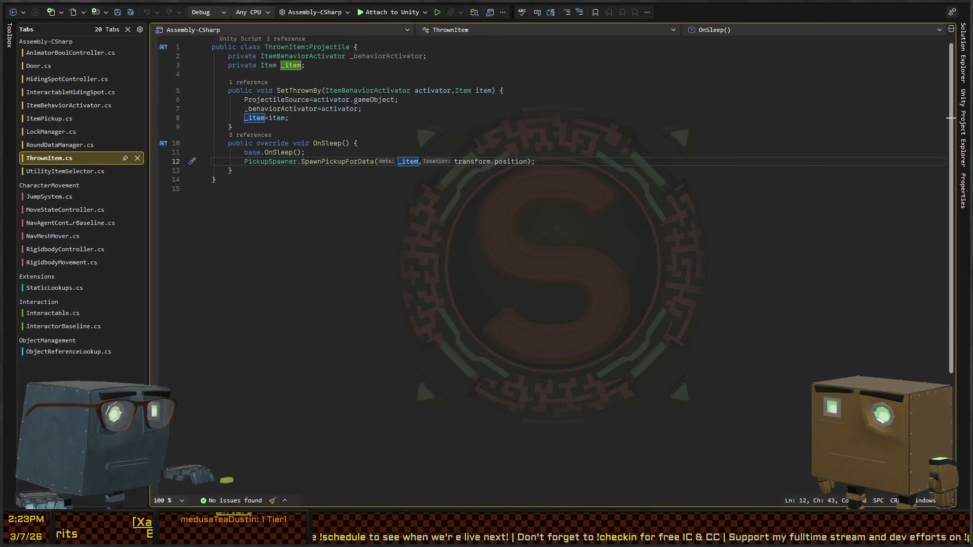
key("alt+Tab")
Search the project for 'crowba' and inspect the Crowbar pickup prefab
left_click(298, 361)
type("cro")
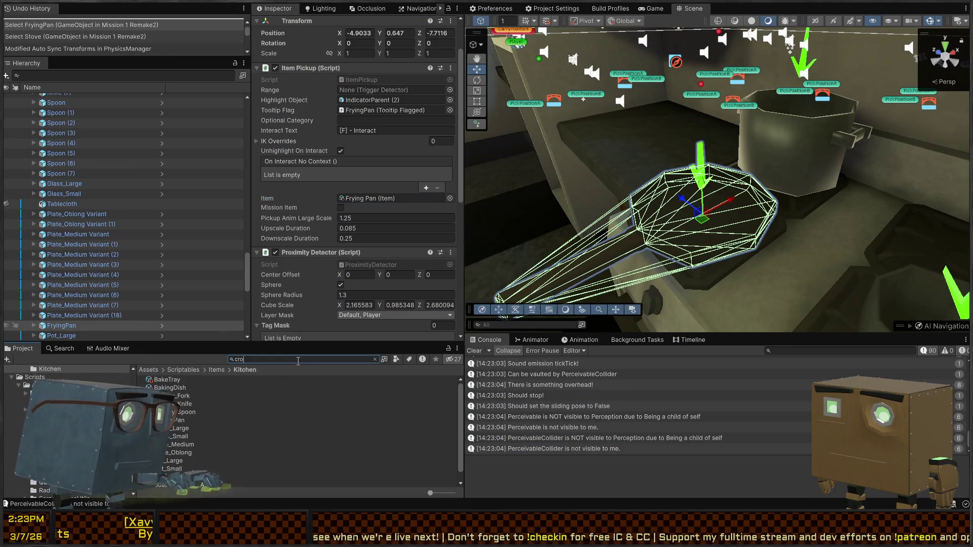
type("wbar")
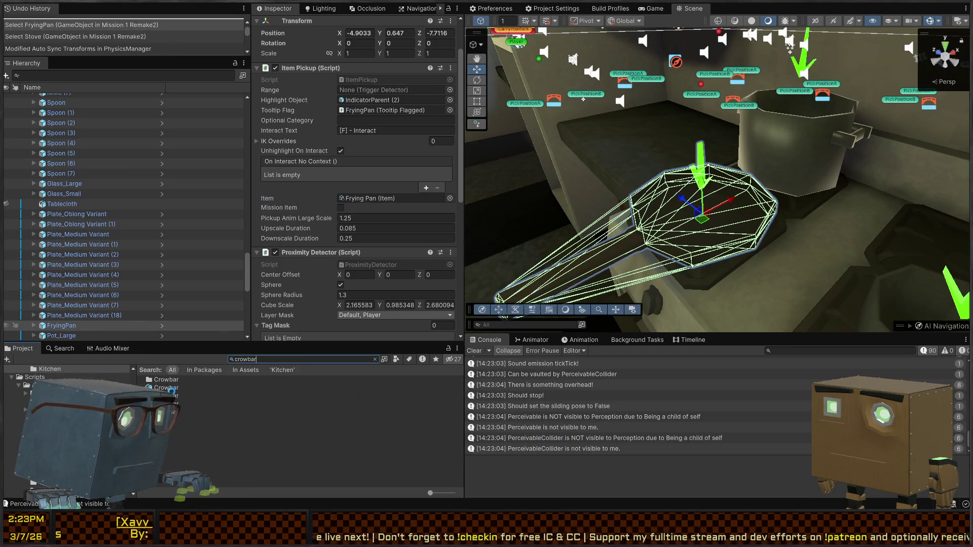
left_click(173, 404)
scroll(365, 133, "down", 5)
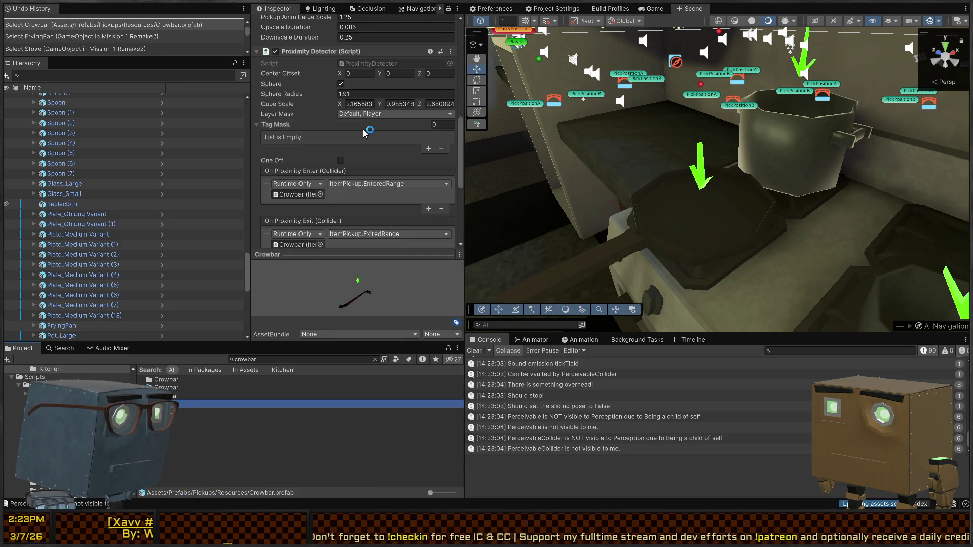
scroll(355, 126, "up", 10)
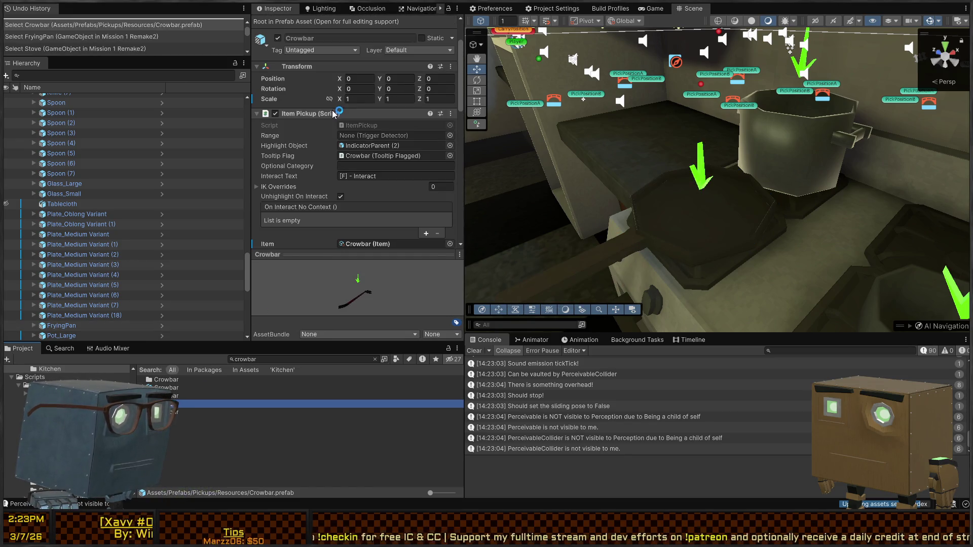
Open the scene's FryingPan prefab in prefab mode and clear the asset search
left_click(617, 188)
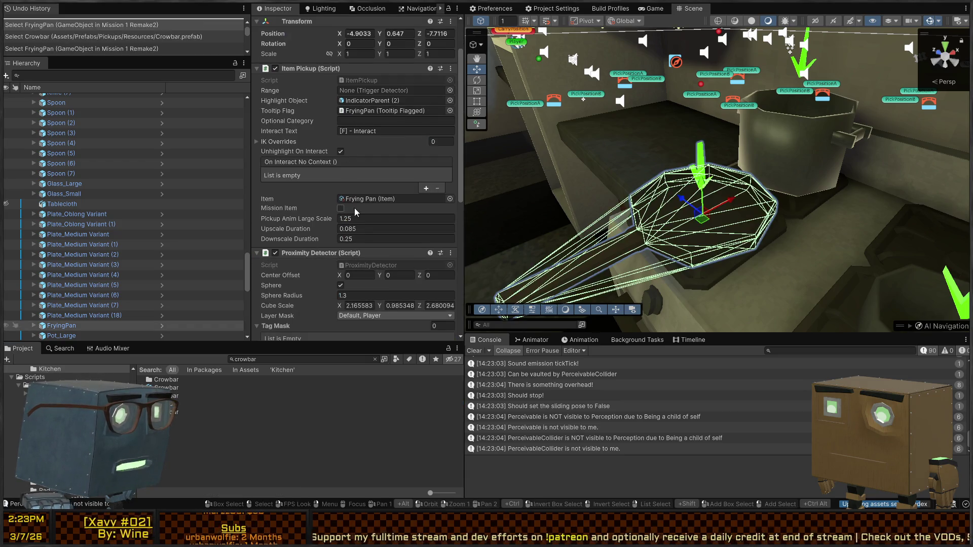
scroll(383, 112, "up", 3)
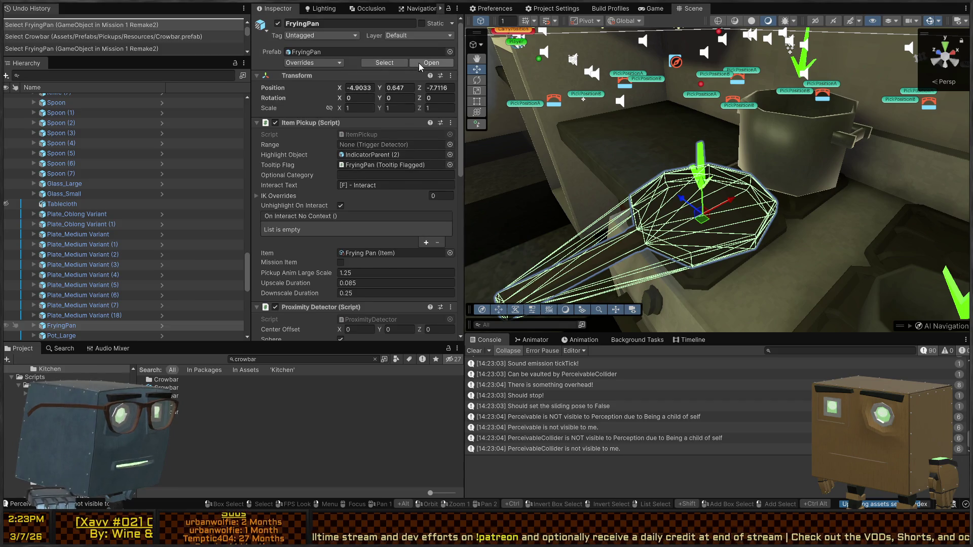
left_click(442, 62)
scroll(378, 172, "down", 3)
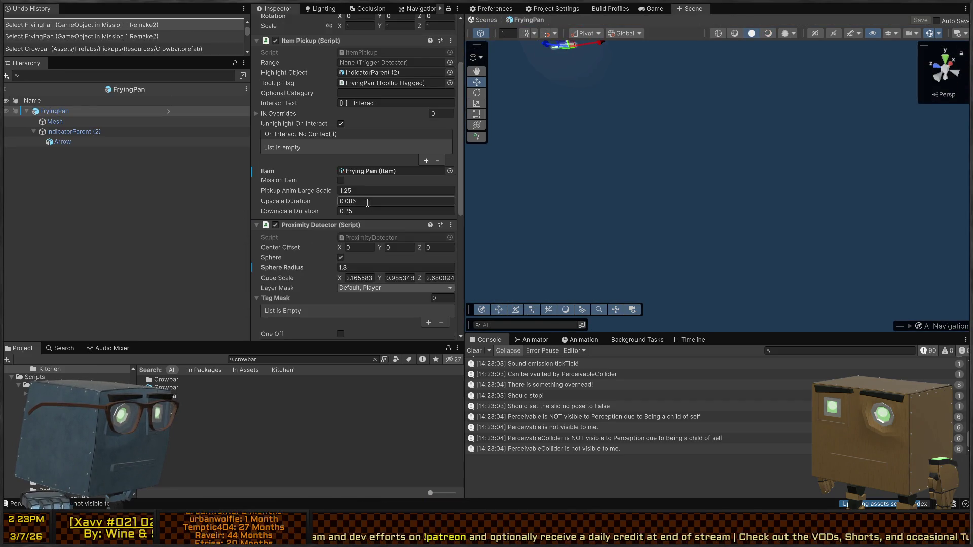
left_click(383, 174)
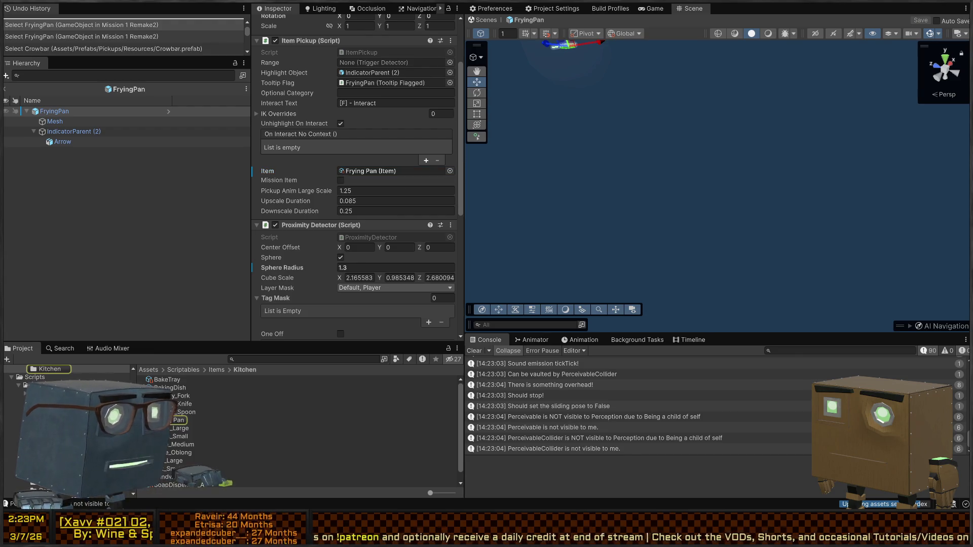
key("alt+Tab")
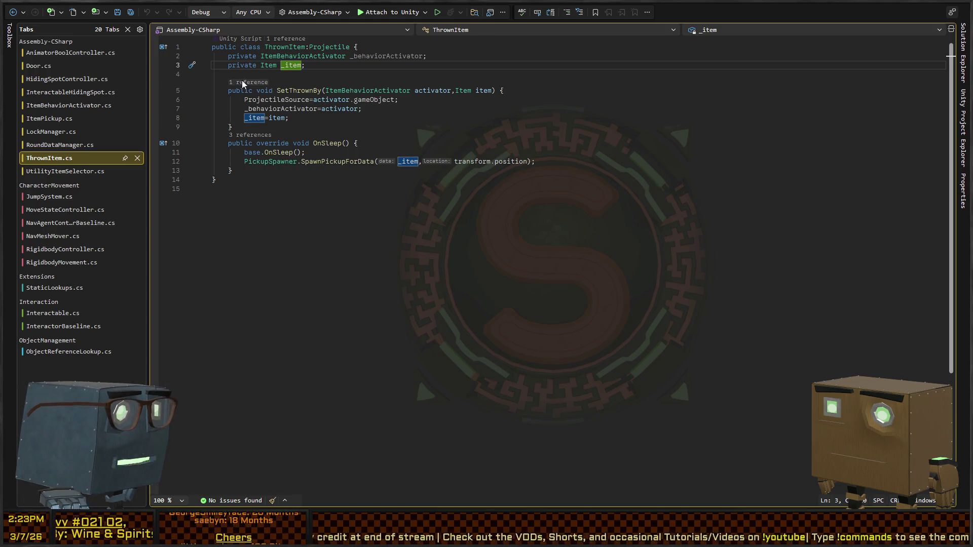
After RemoveUtilityItem in Throw(), add Debug.Log($"Now will throw {item.Label}"); and save
key("ctrl+minus")
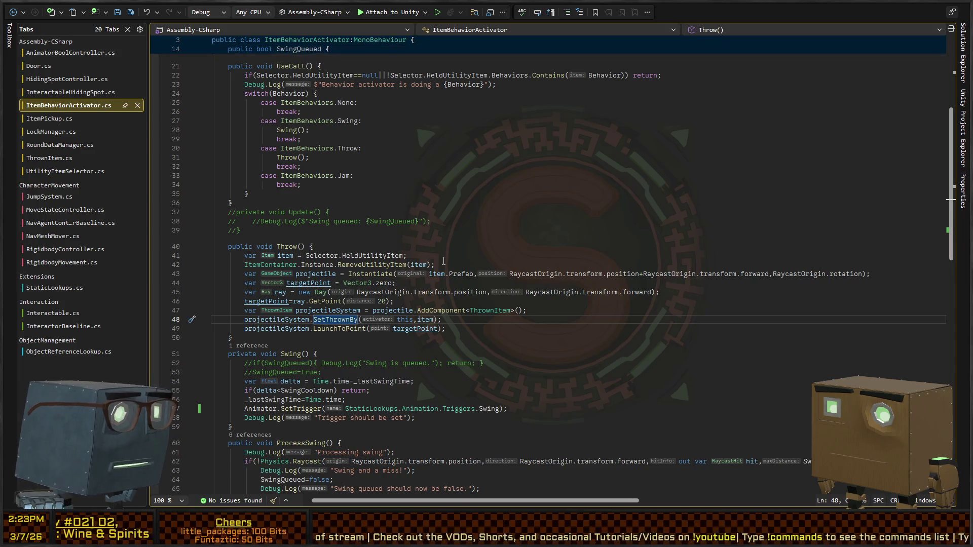
left_click(425, 320)
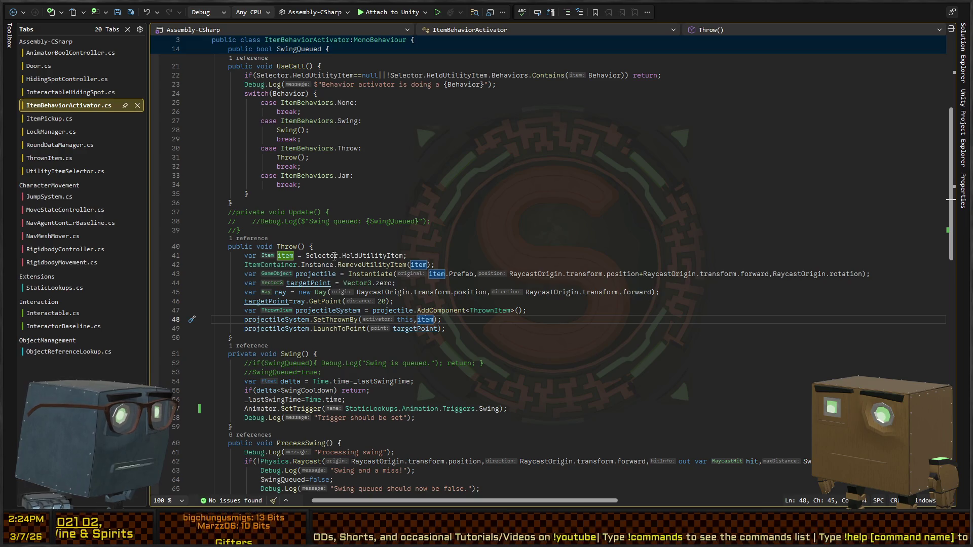
left_click(489, 265)
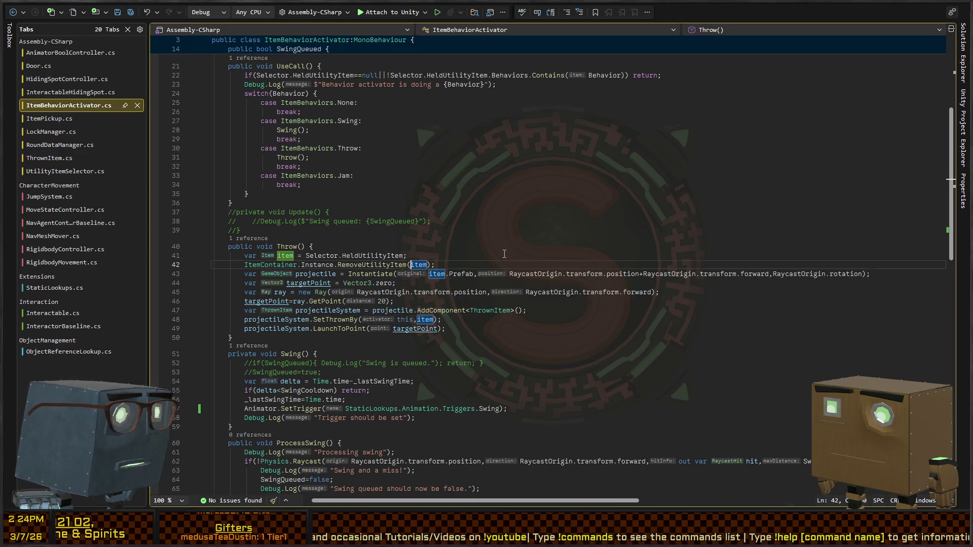
left_click(447, 253)
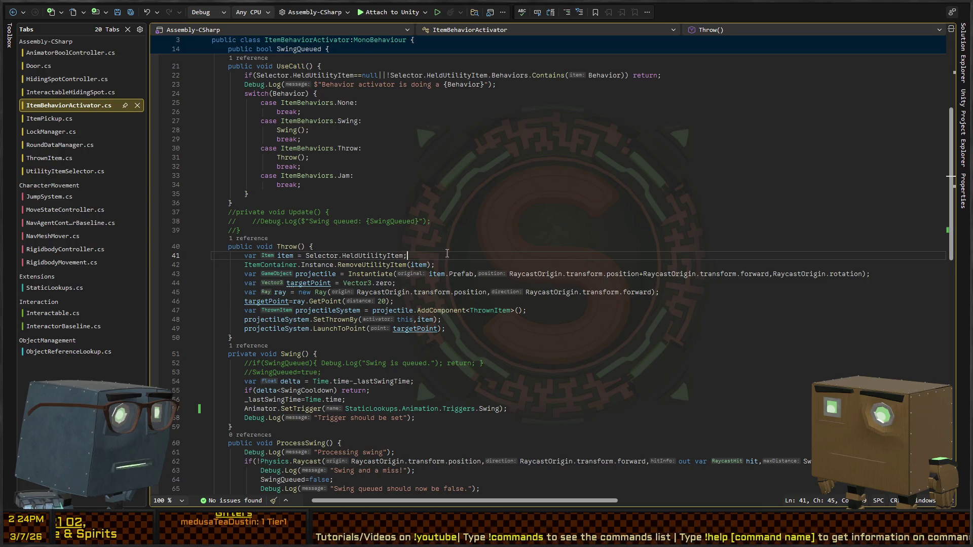
left_click(476, 261)
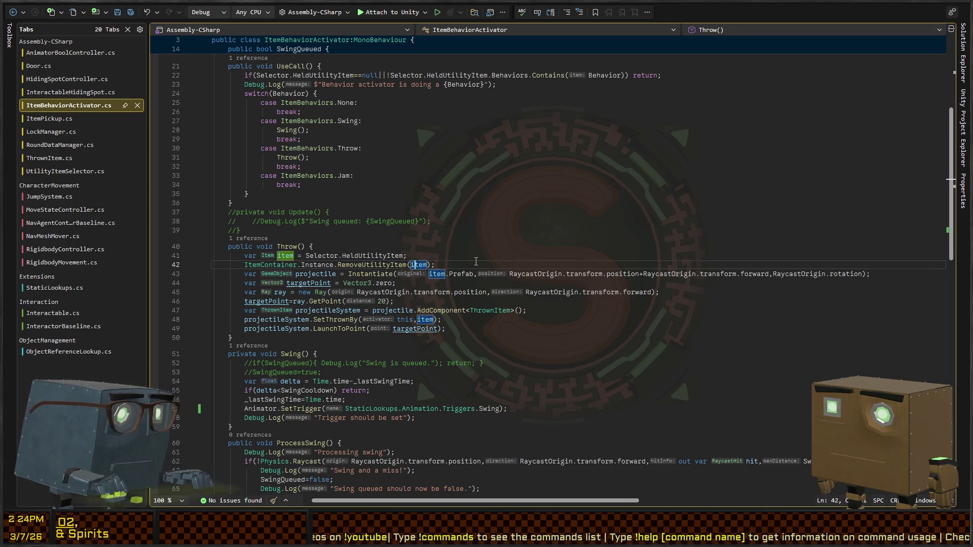
key("Return")
type("Debug.Log($\"Now will ")
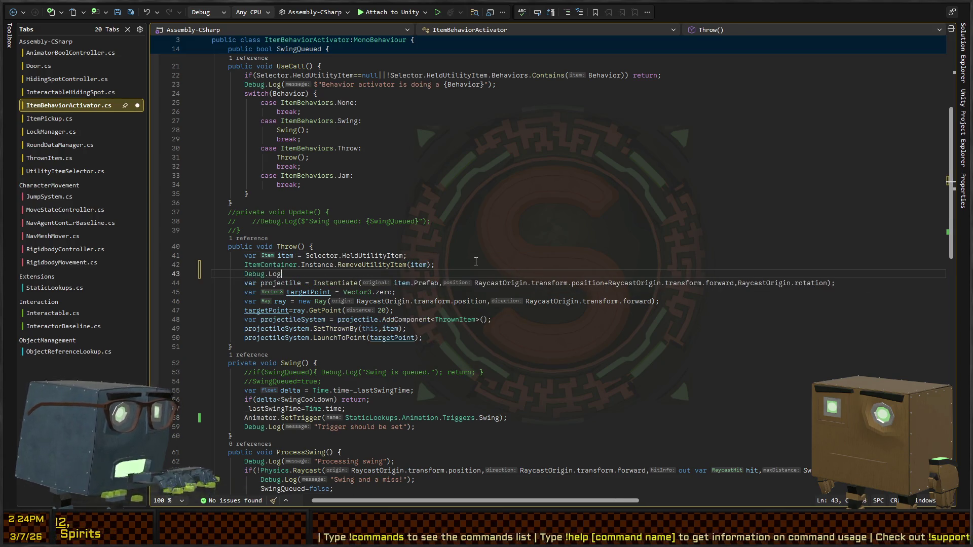
type("throw {item.")
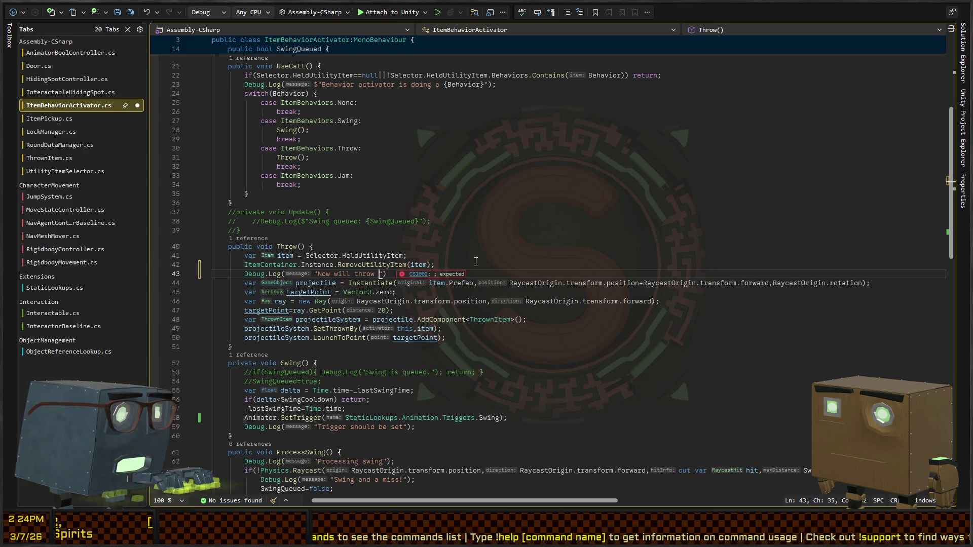
type("Title}\"")
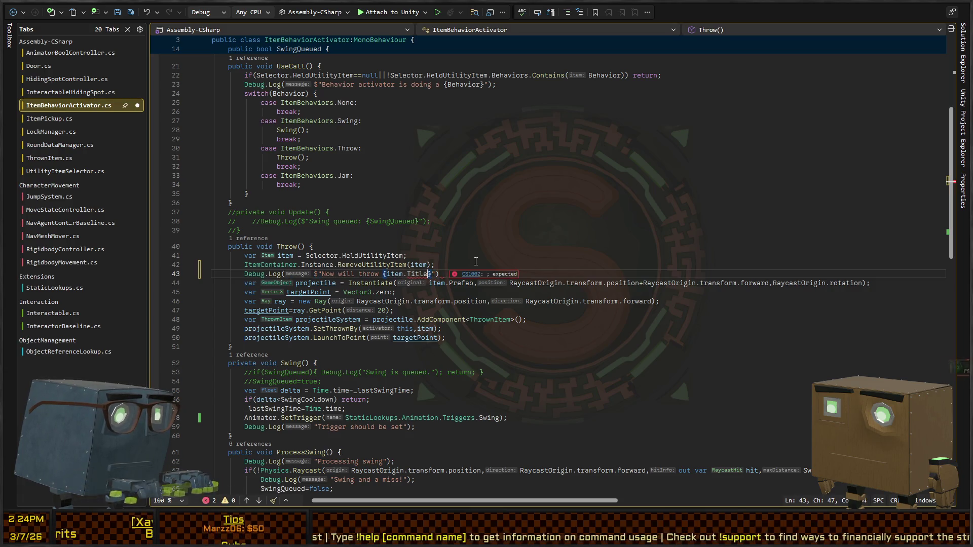
key("BackSpace")
key("BackSpace")
key("BackSpace")
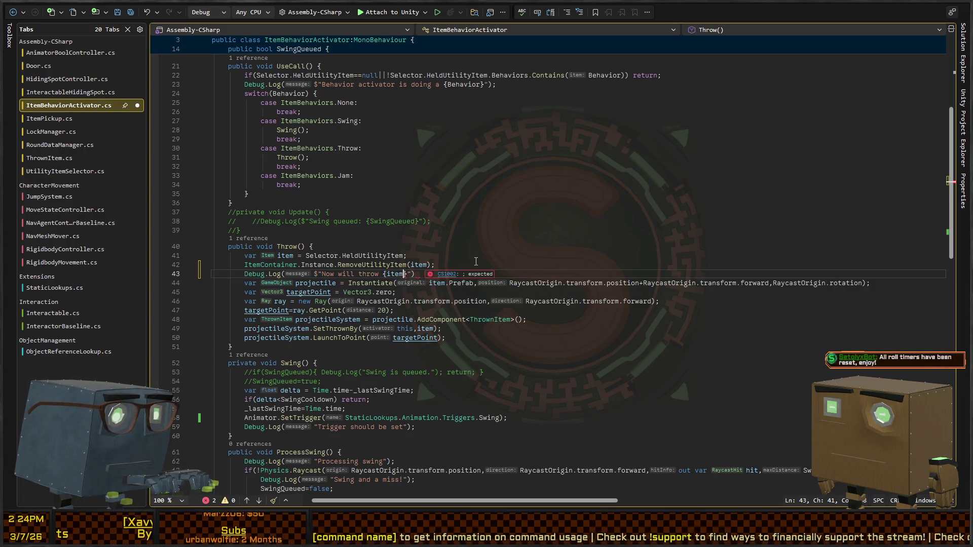
type(".")
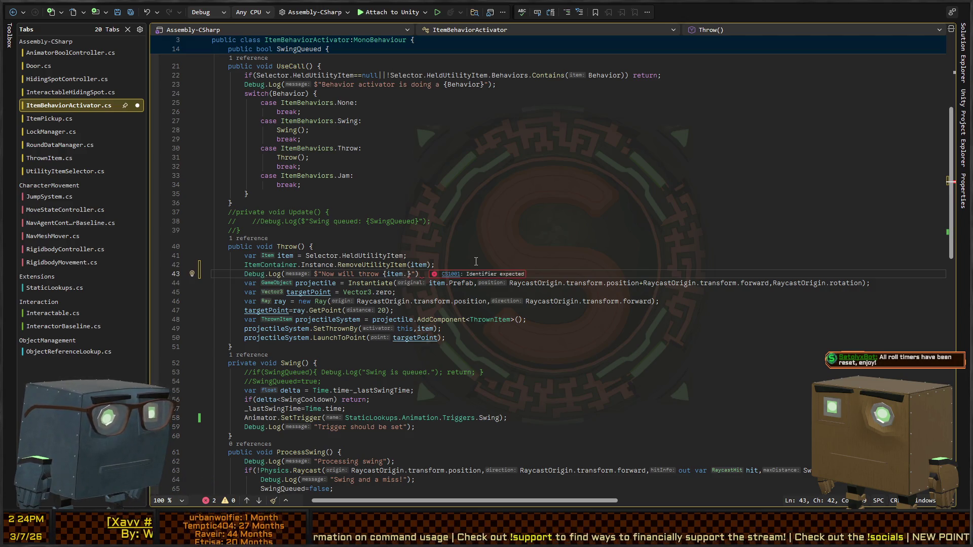
type("Value;")
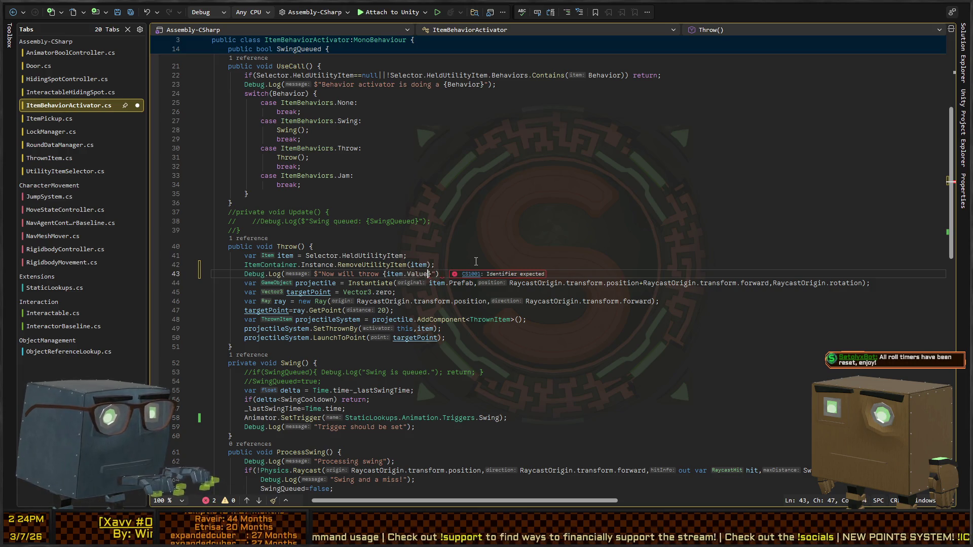
key("BackSpace")
key("BackSpace")
key("BackSpace")
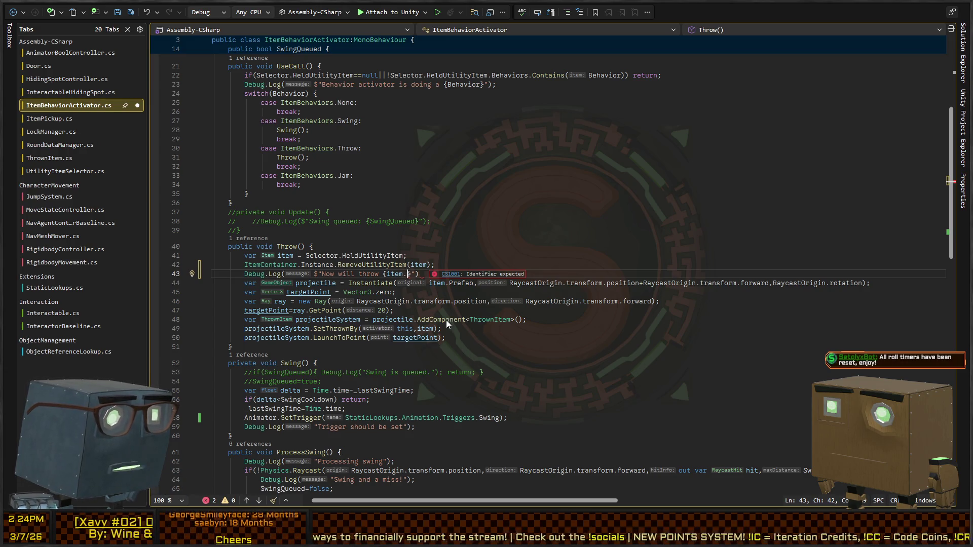
type("Label")
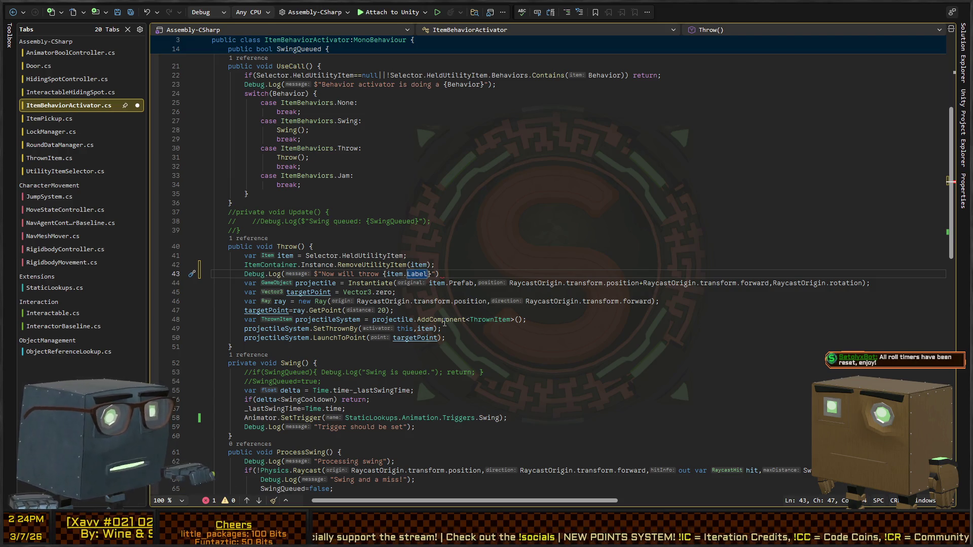
type("}\");")
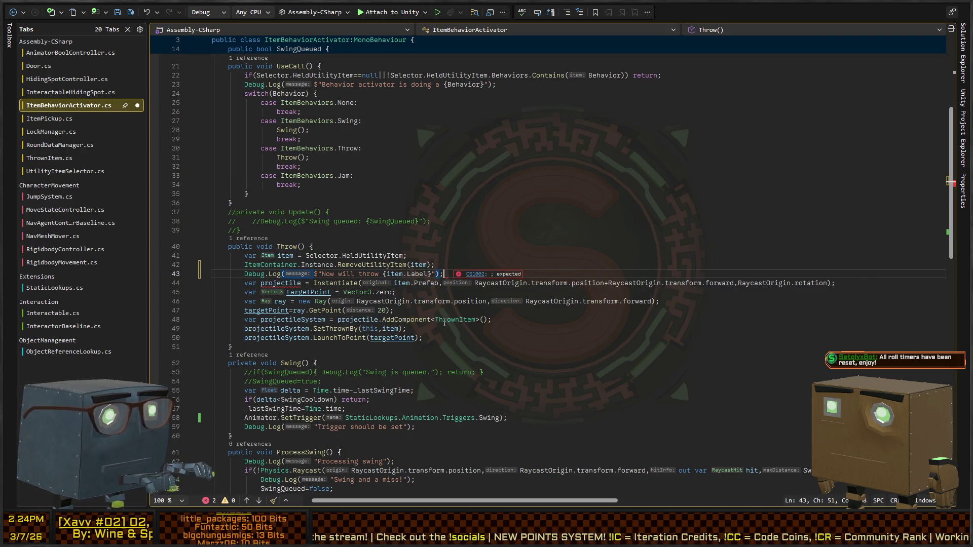
key("ctrl+s")
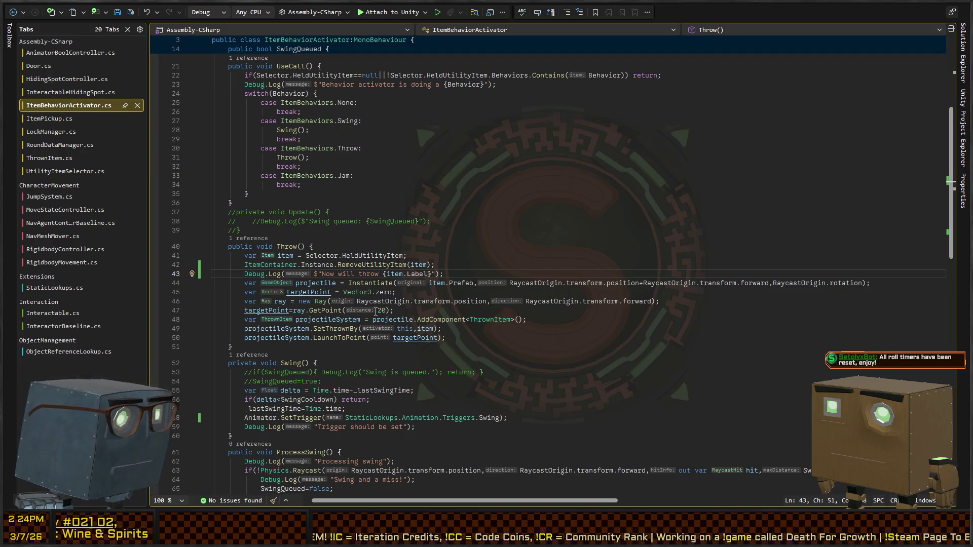
Review the ThrownItem component, the SetThrownBy call, and HeldUtilityItem uses in Throw()
left_click(495, 319)
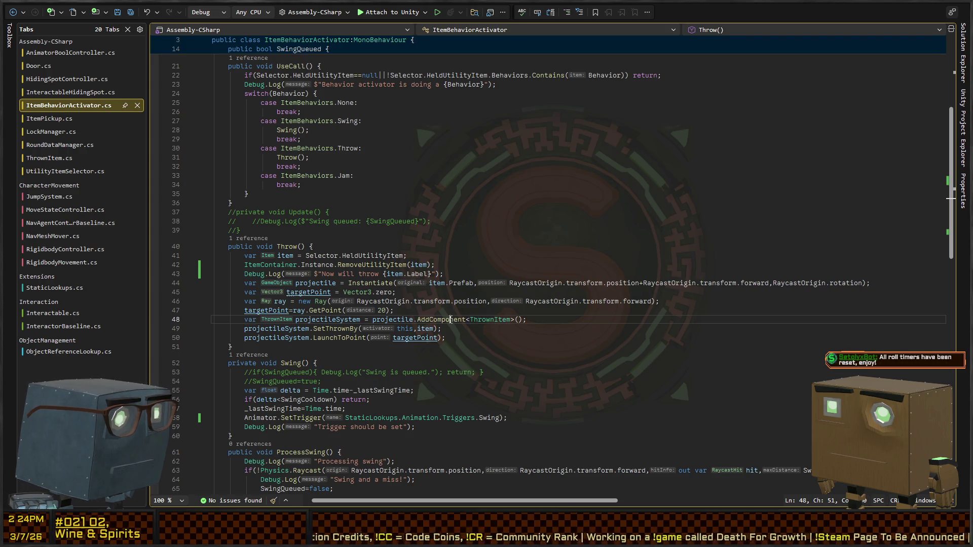
left_click(492, 319)
left_click(409, 328)
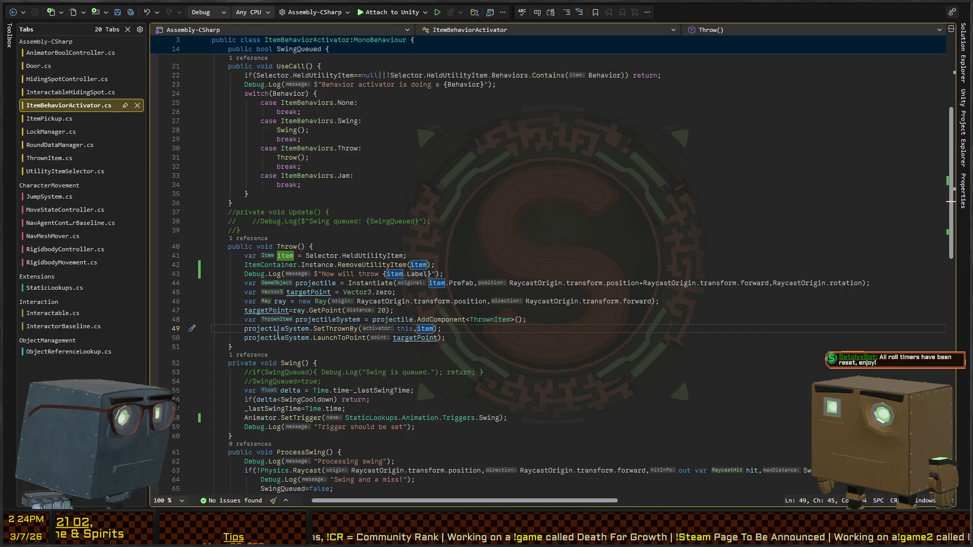
left_click(344, 259)
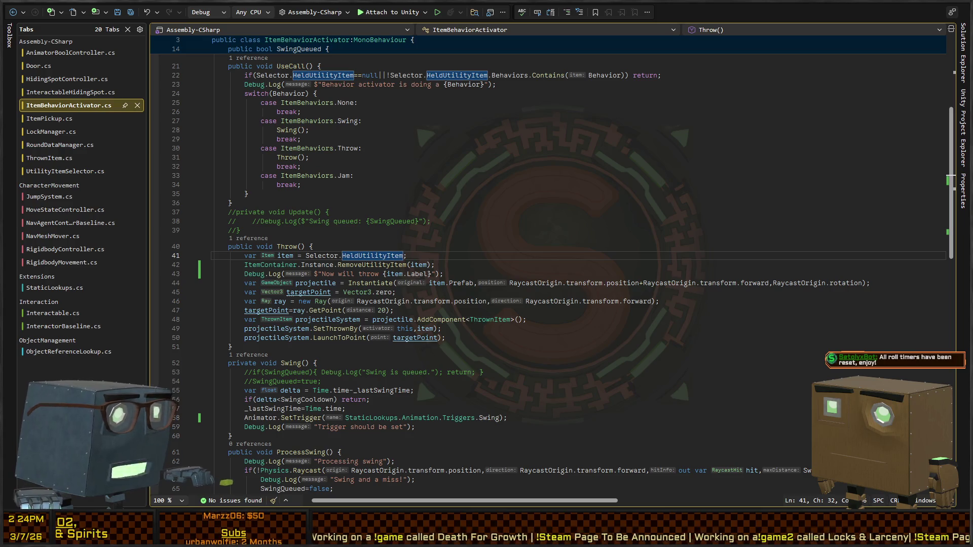
key("alt+Tab")
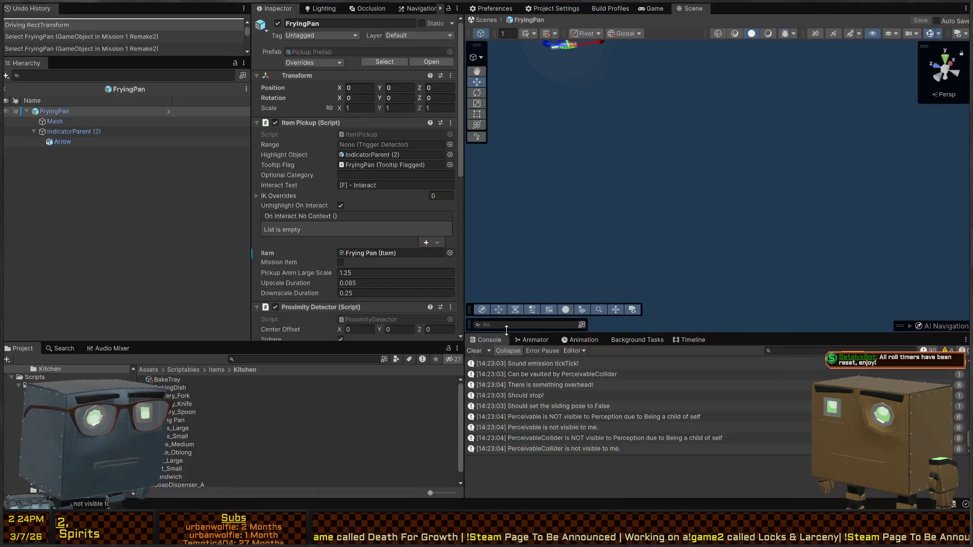
Start a new play test and walk the player through the house into the kitchen
left_click(656, 9)
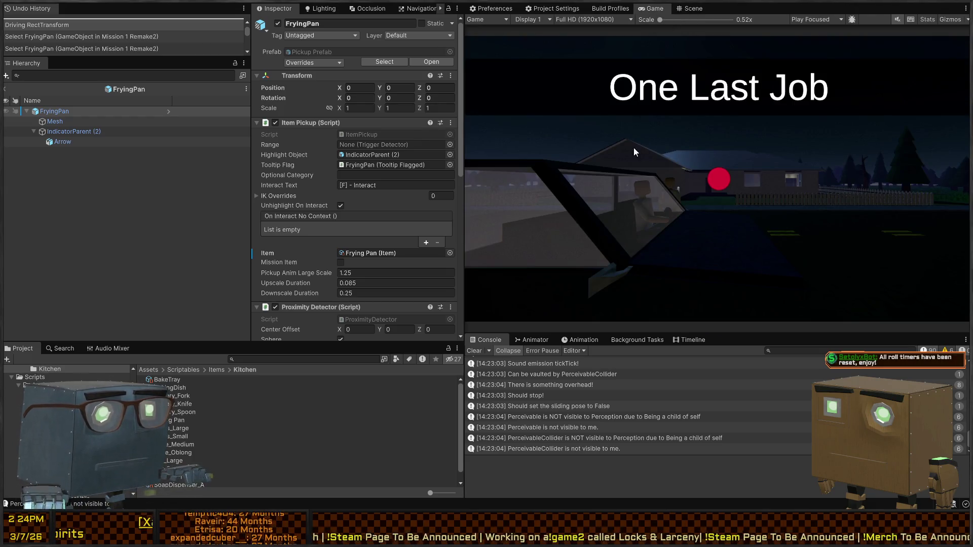
key("ctrl+p")
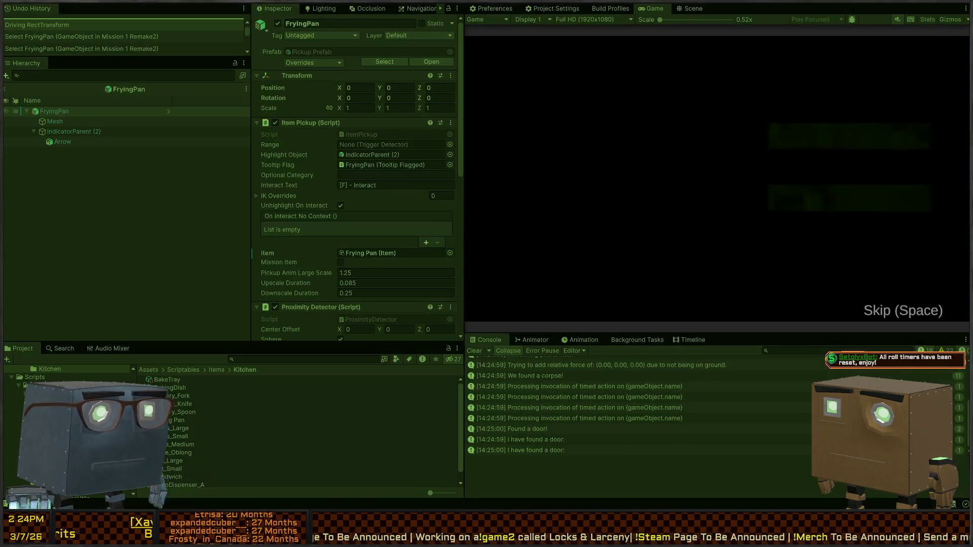
key("w")
key("d")
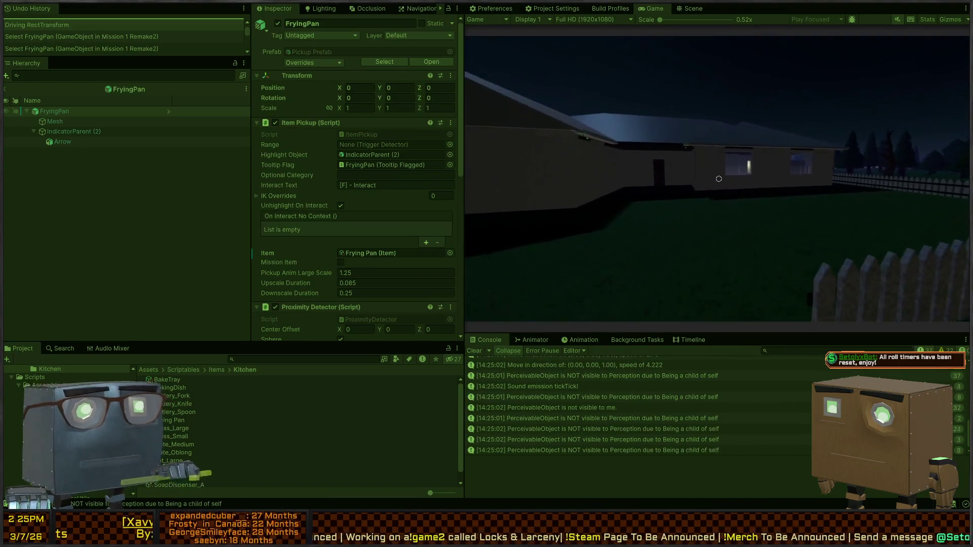
key("w")
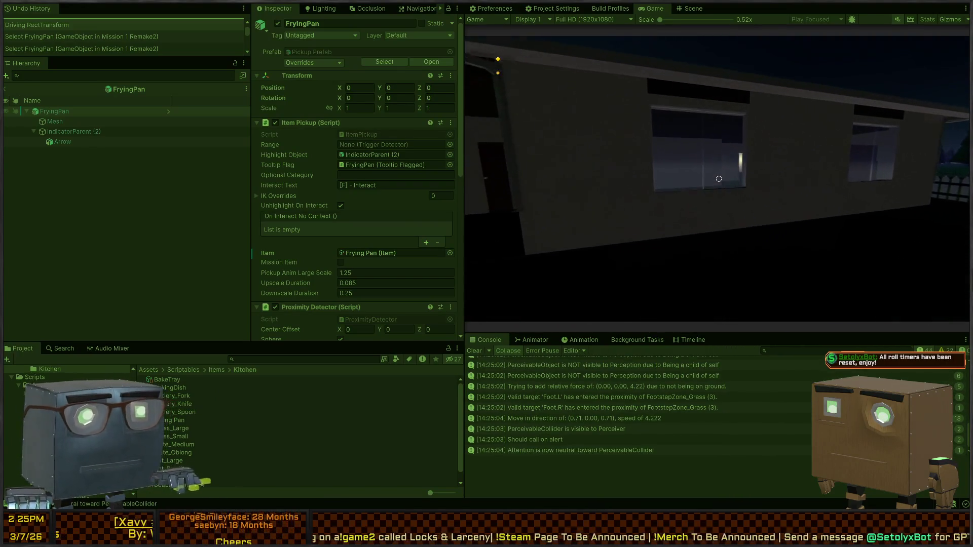
key("w")
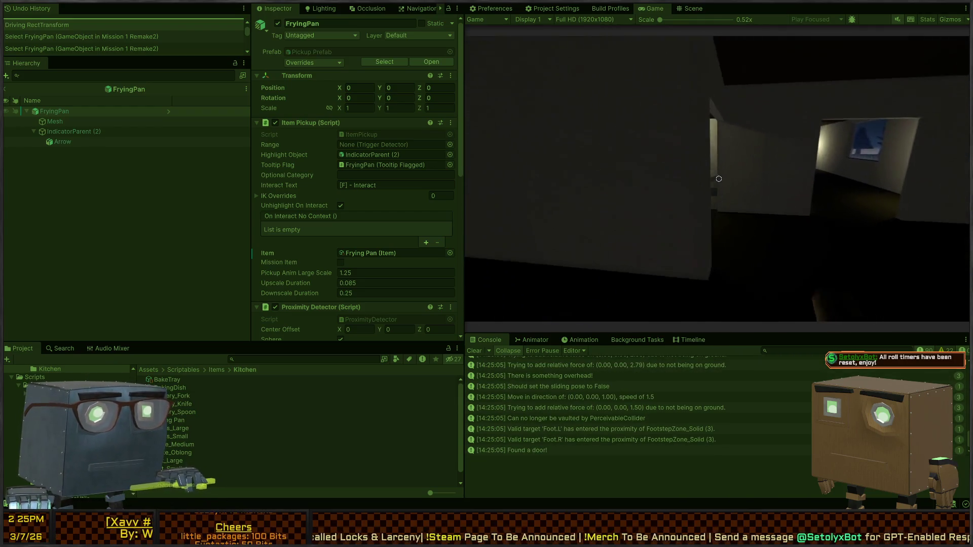
key("w")
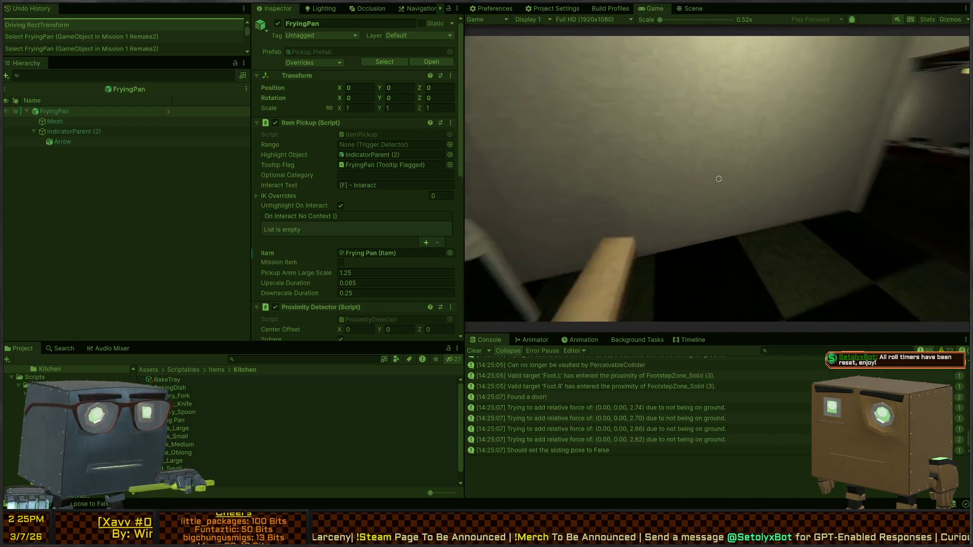
key("a")
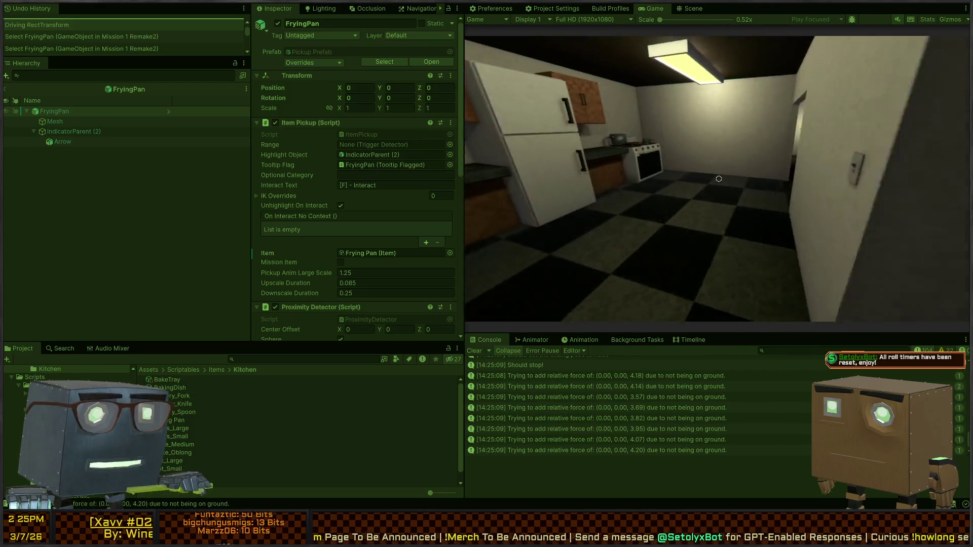
key("d")
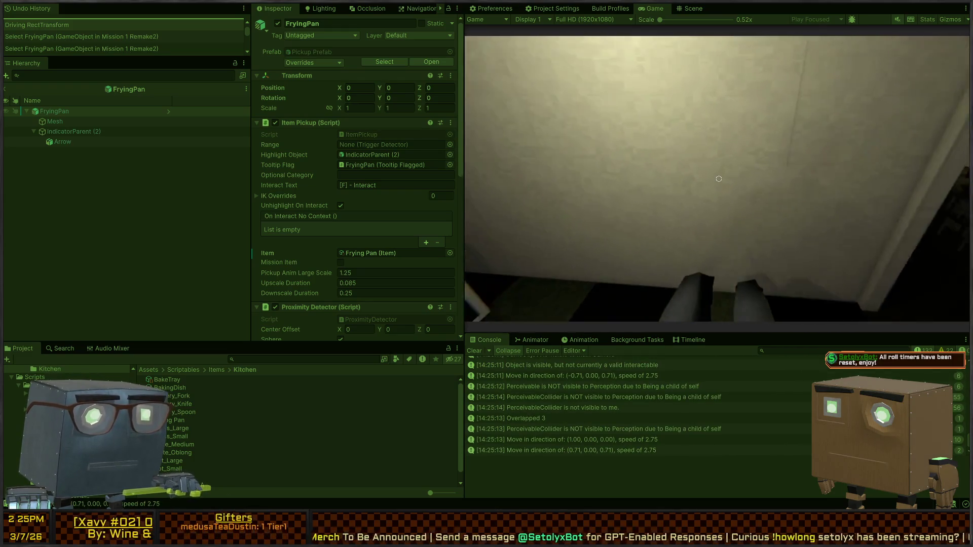
key("s")
key("w")
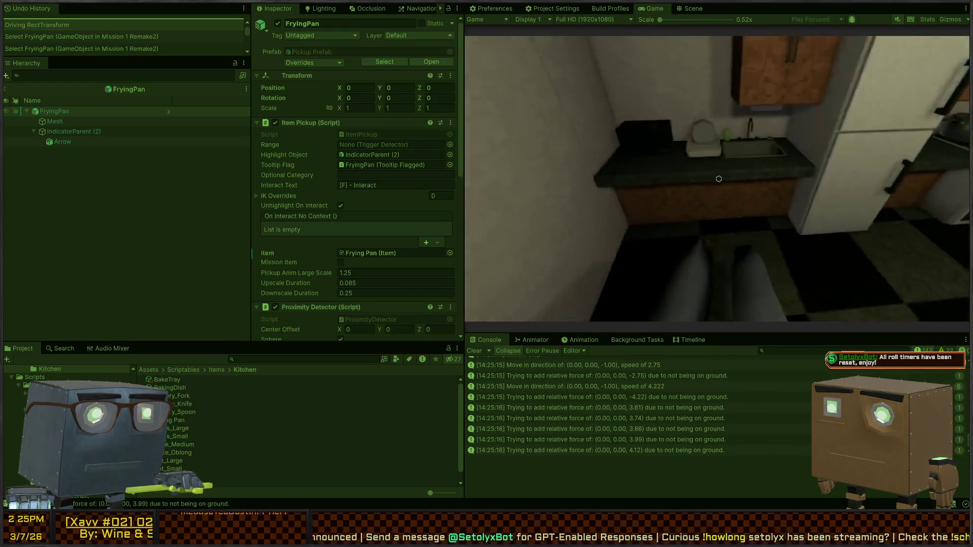
Approach the stove, steal the frying pan, draw it, and throw it across the kitchen
key("w")
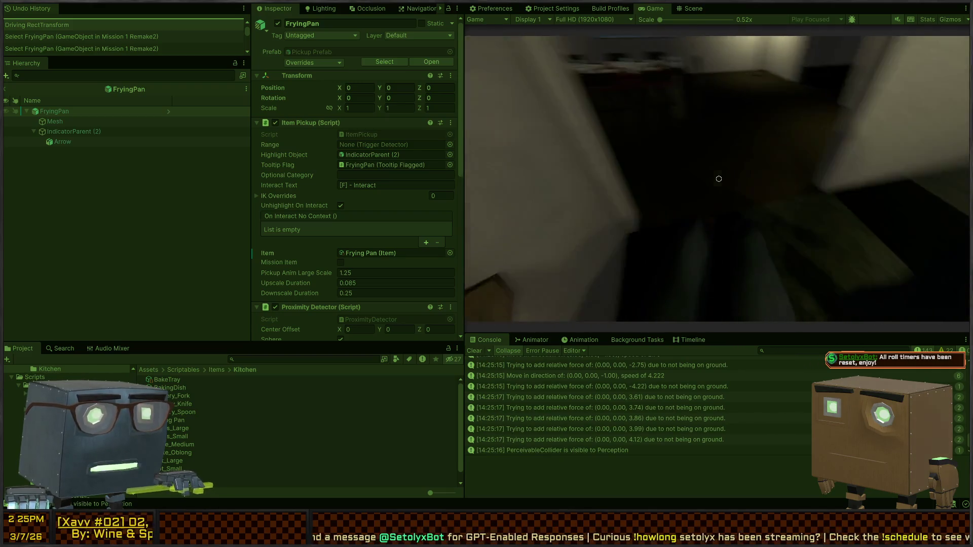
key("w")
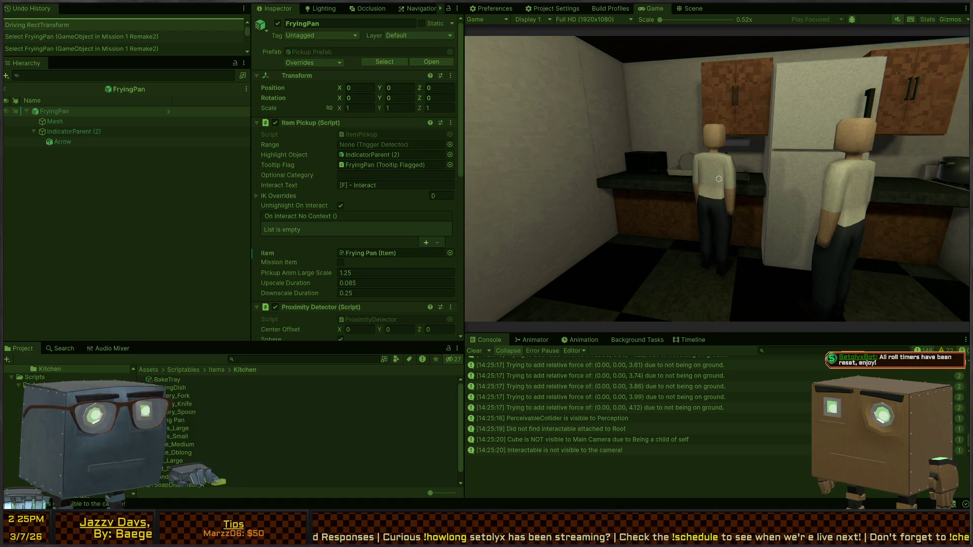
key("w")
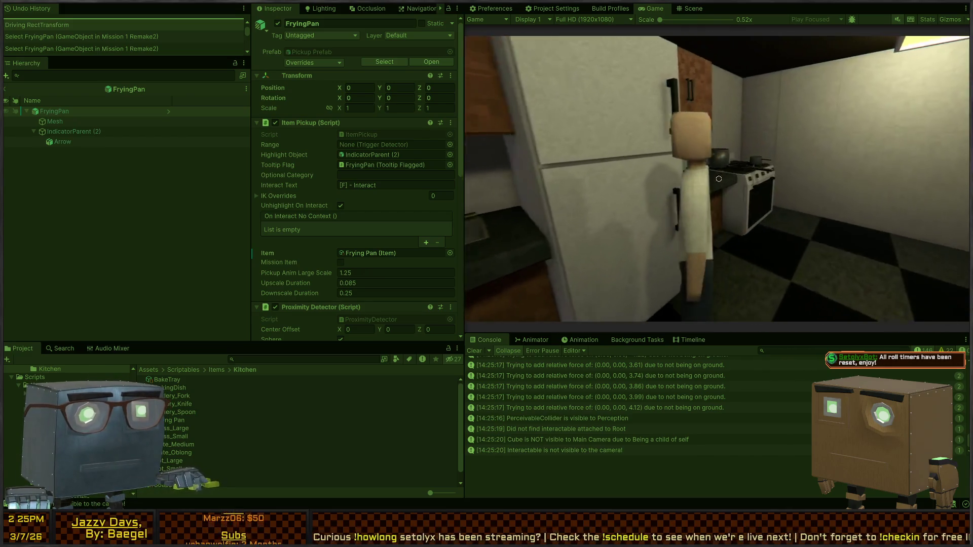
key("w")
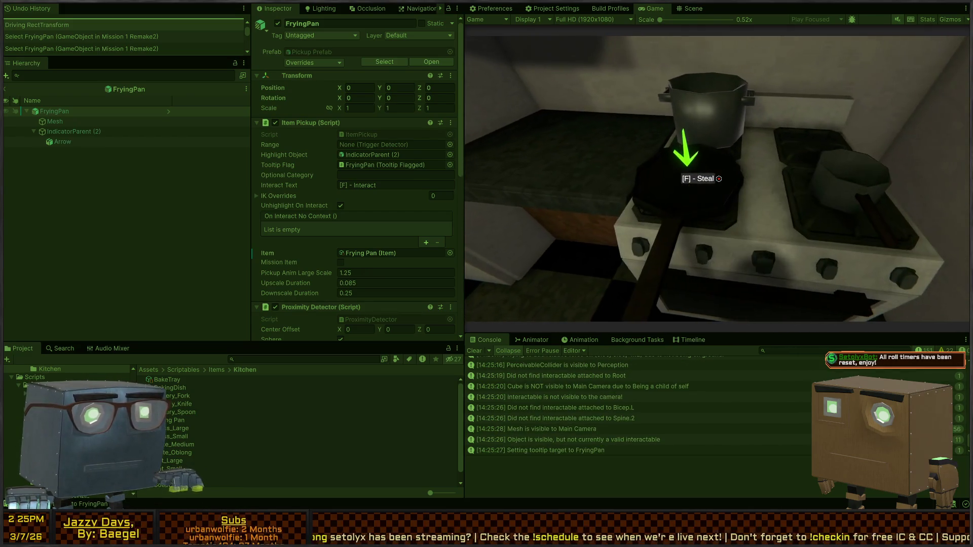
key("f")
scroll(719, 178, "down", 1)
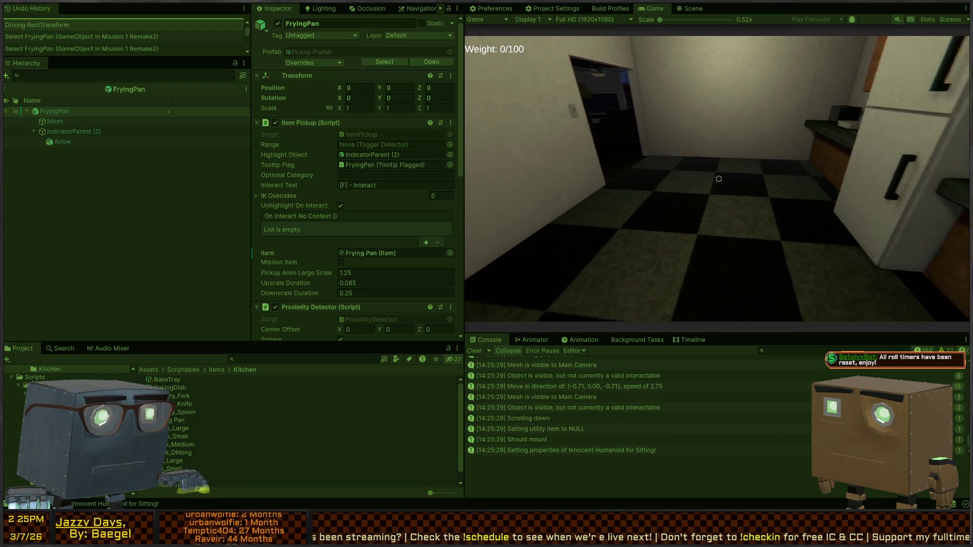
scroll(719, 178, "down", 1)
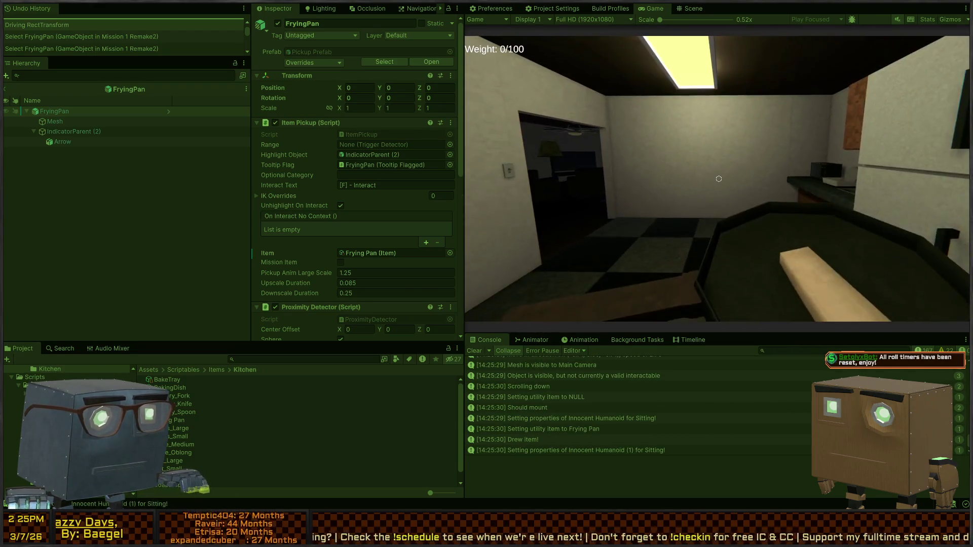
left_click(719, 178)
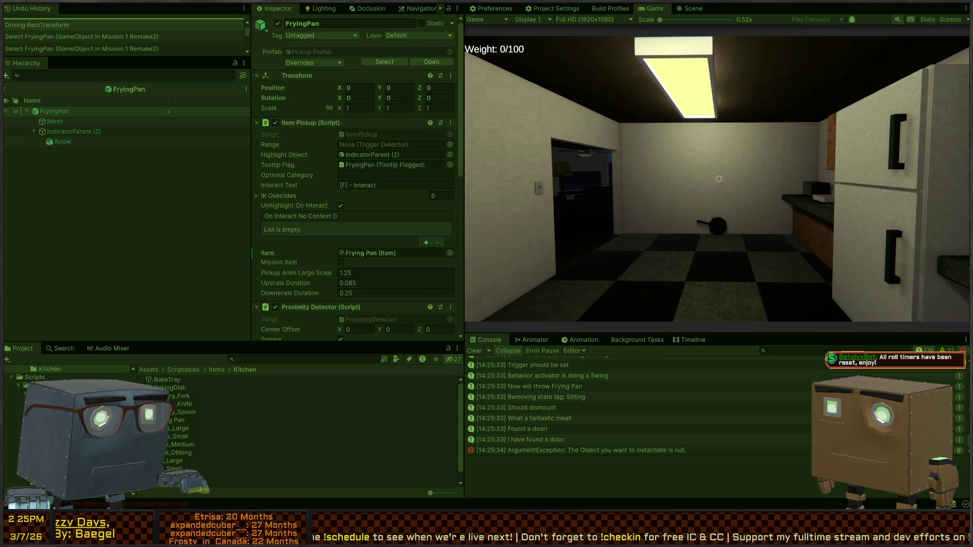
Release the game and read the throw, door, dismount and state-tag log messages' stack traces
key("Escape")
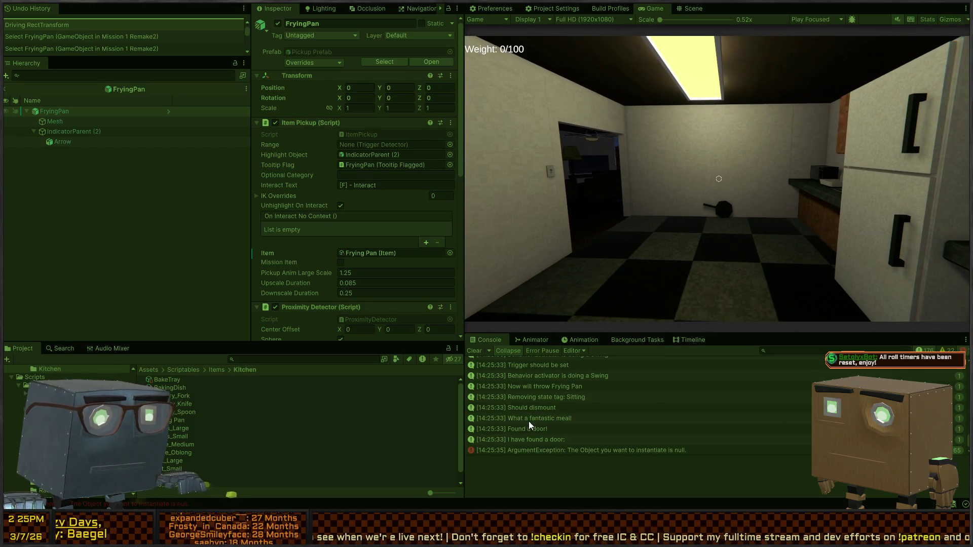
left_click(543, 389)
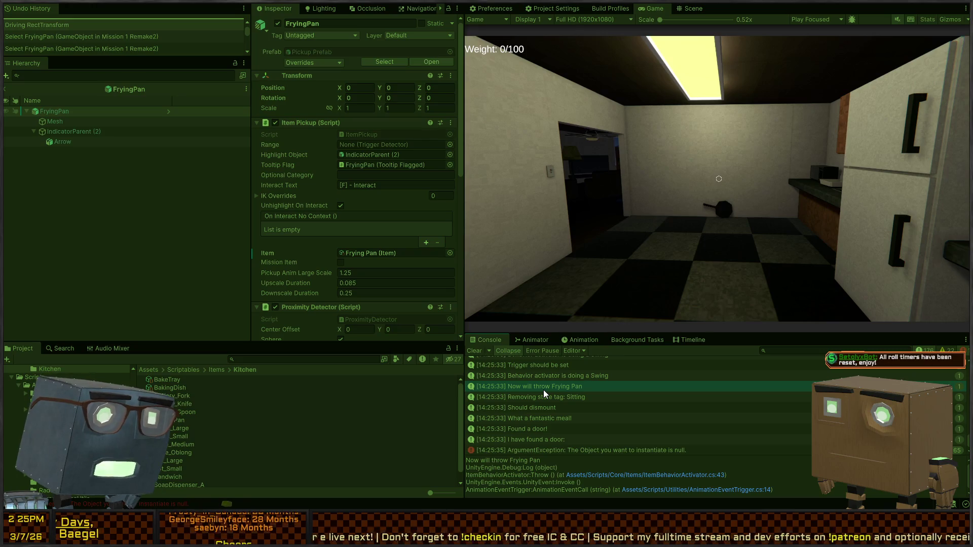
left_click(542, 443)
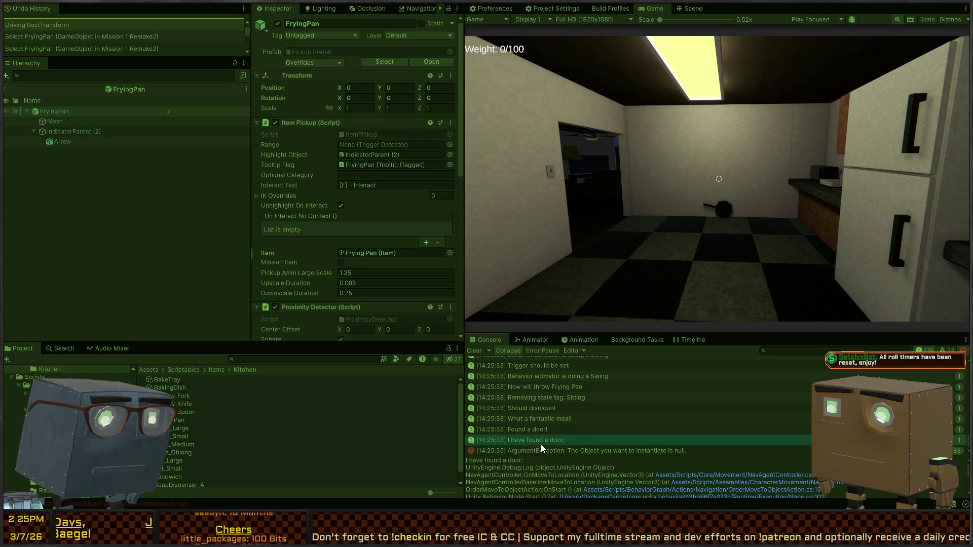
left_click(536, 449)
left_click(545, 418)
left_click(534, 407)
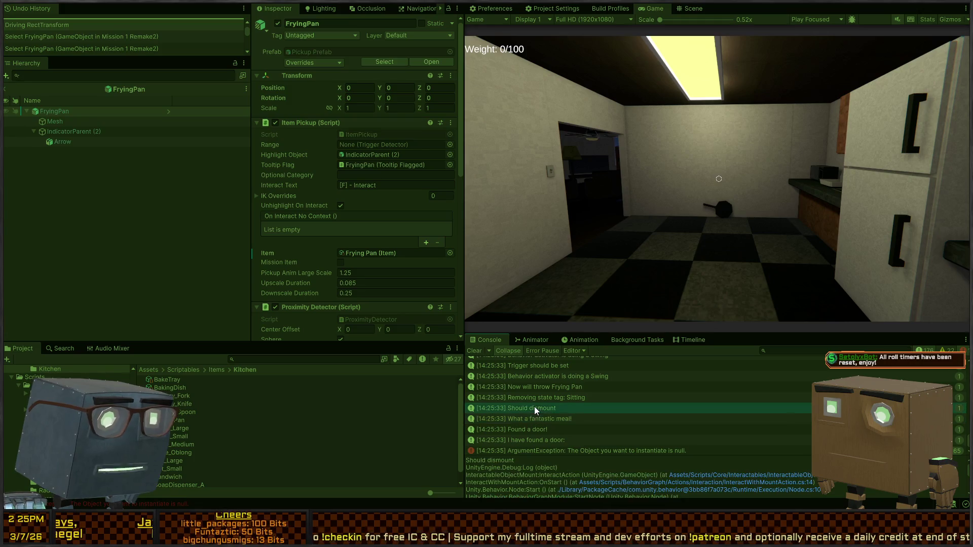
left_click(554, 400)
left_click(561, 378)
left_click(544, 389)
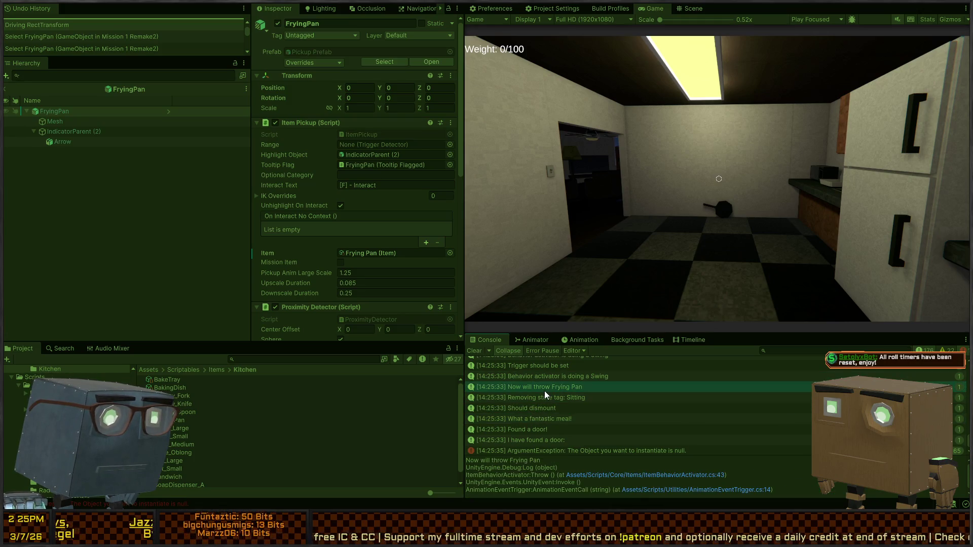
Open the null-instantiate error's stack trace and inspect the Frying Pan item asset
left_click(569, 449)
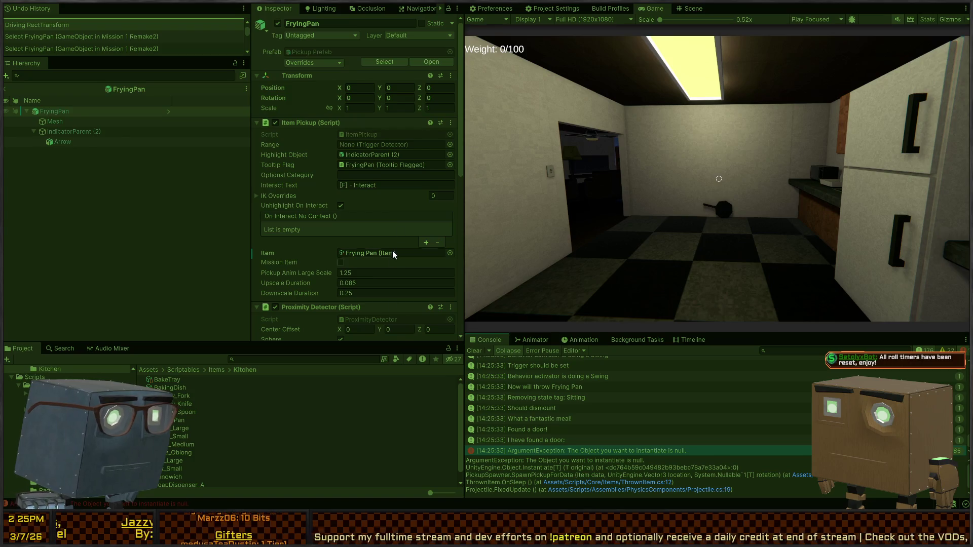
left_click(360, 253)
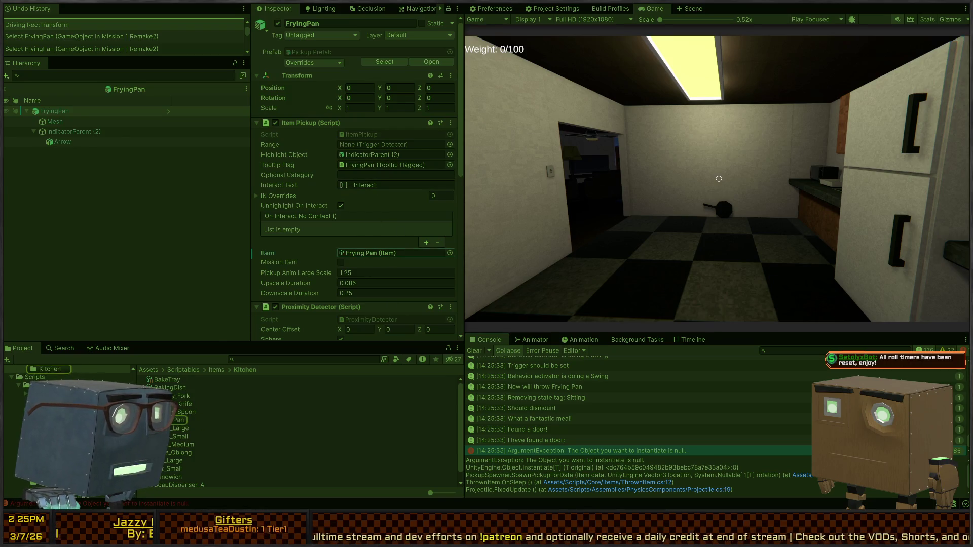
double_click(358, 253)
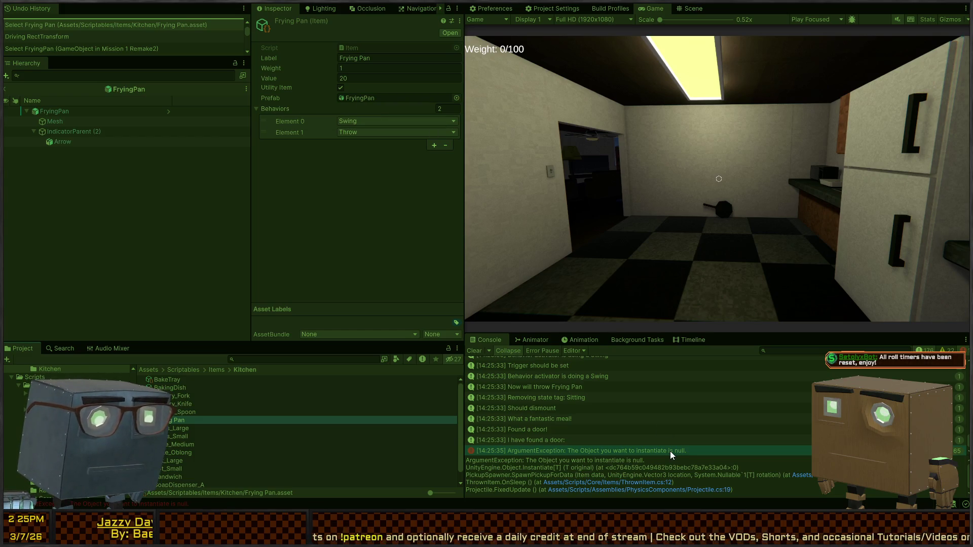
Leave FryingPan prefab mode for the Mission 1 Remake2 scene and inspect the thrown FryingPan(Clone)
left_click(550, 441)
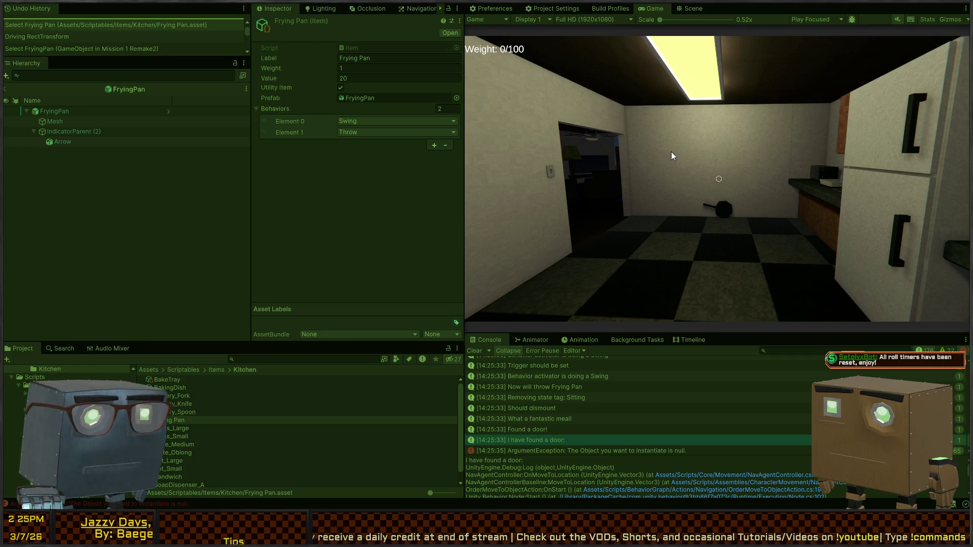
left_click(690, 8)
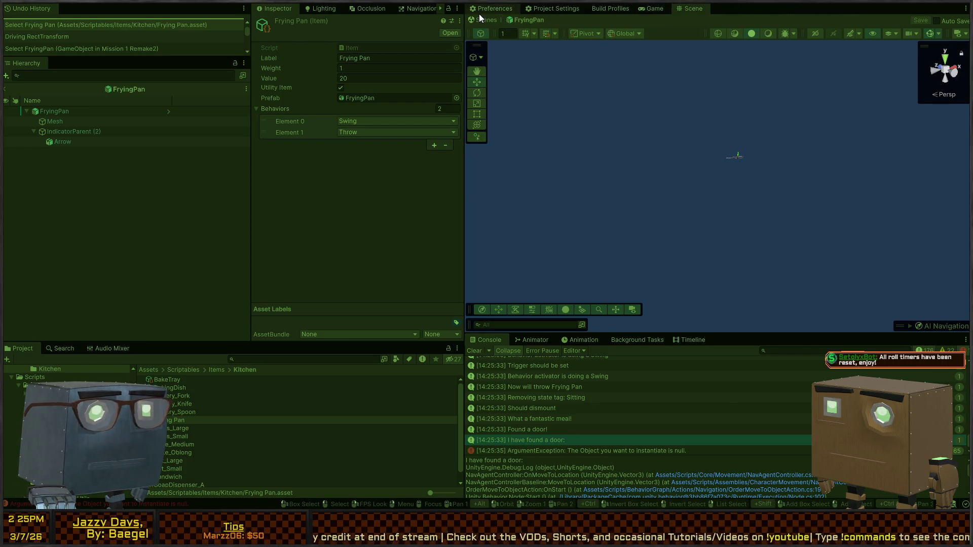
left_click(480, 12)
key("ctrl+1")
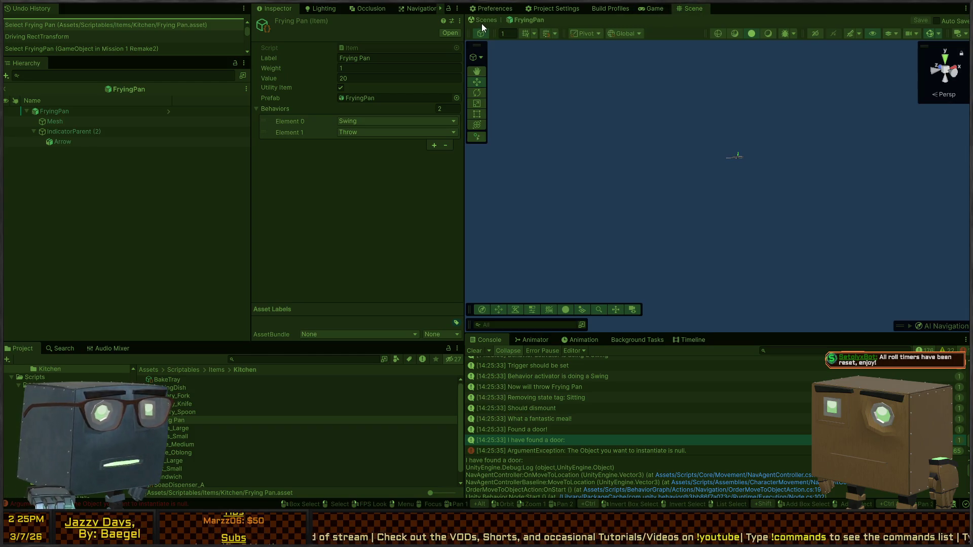
left_click(488, 18)
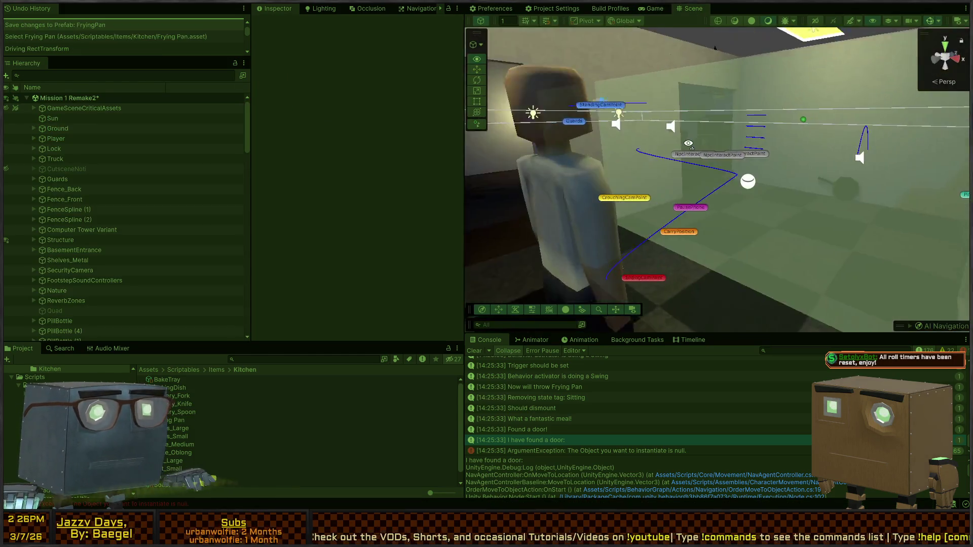
left_click(801, 203)
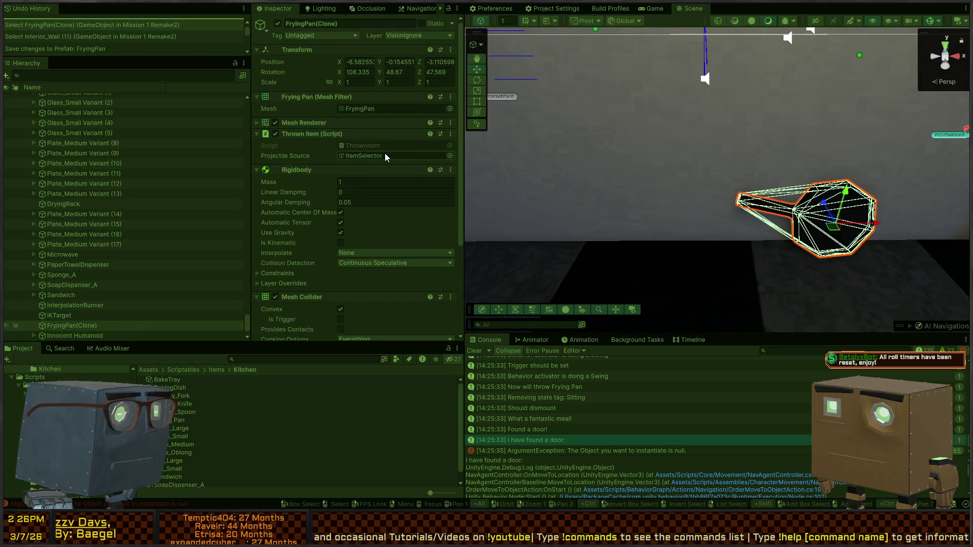
key("alt+Tab")
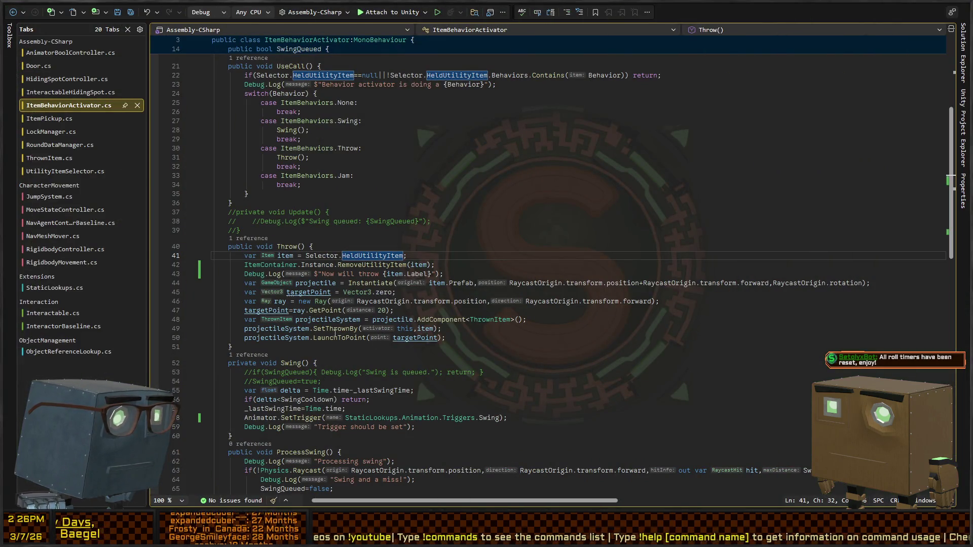
Trace SetThrownBy and every use of the _item field in ThrownItem.cs, then return to Unity
scroll(391, 333, "up", 6)
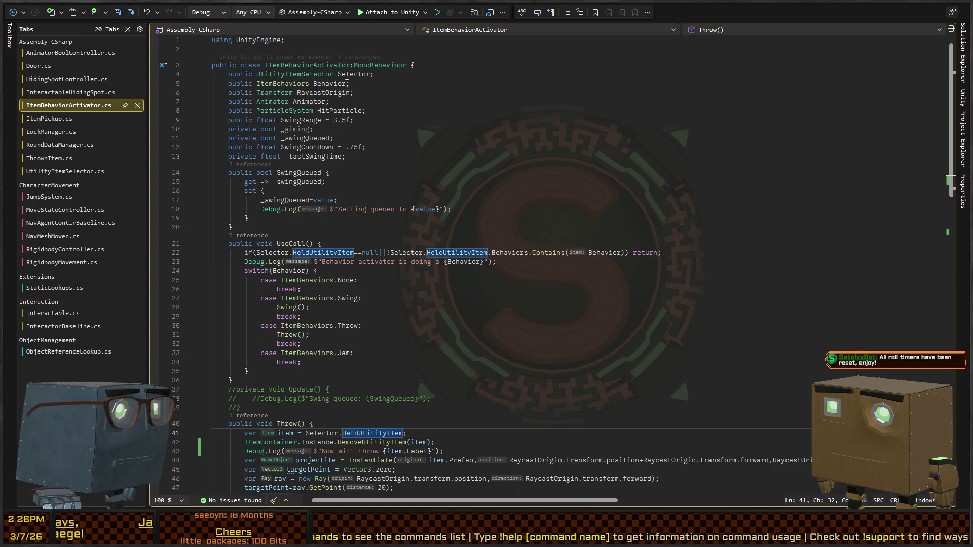
scroll(415, 255, "down", 9)
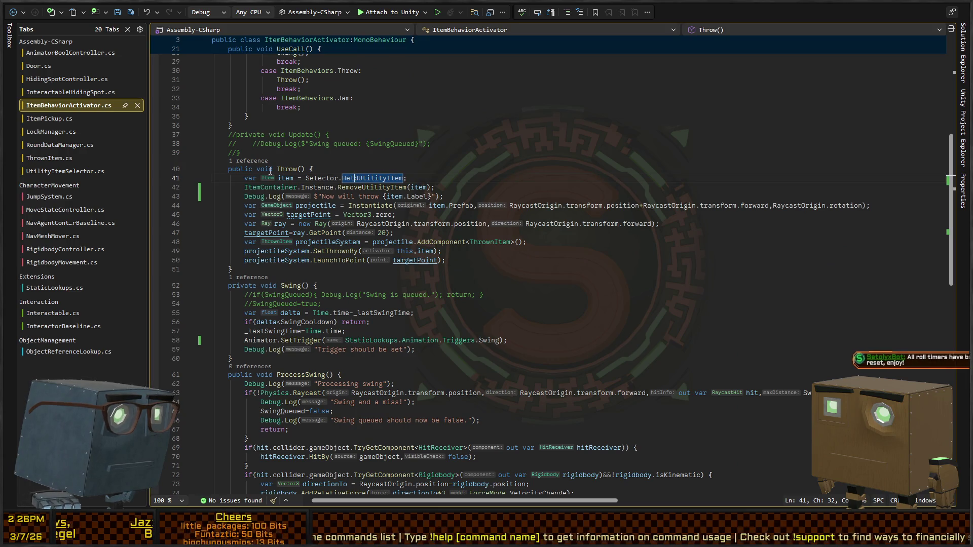
left_click(335, 252, "ctrl")
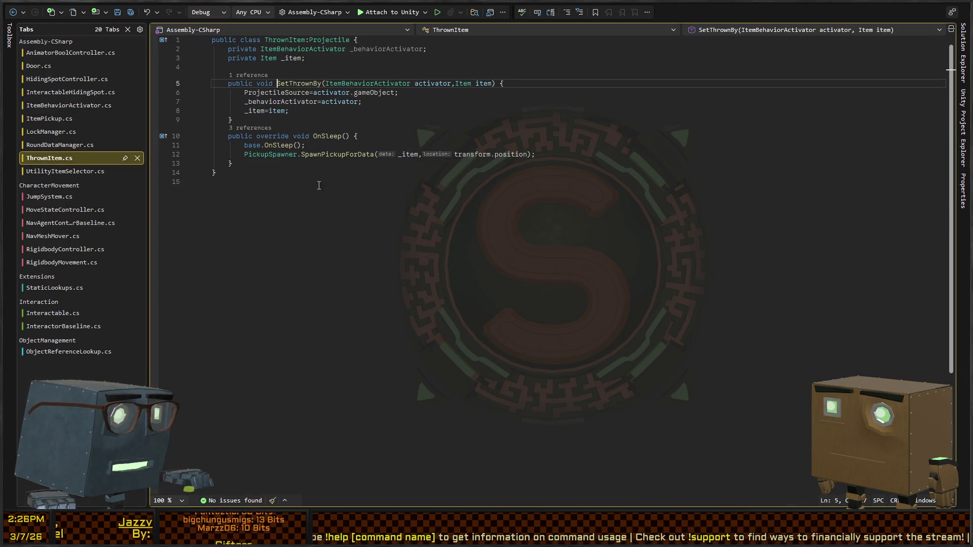
left_click(463, 83)
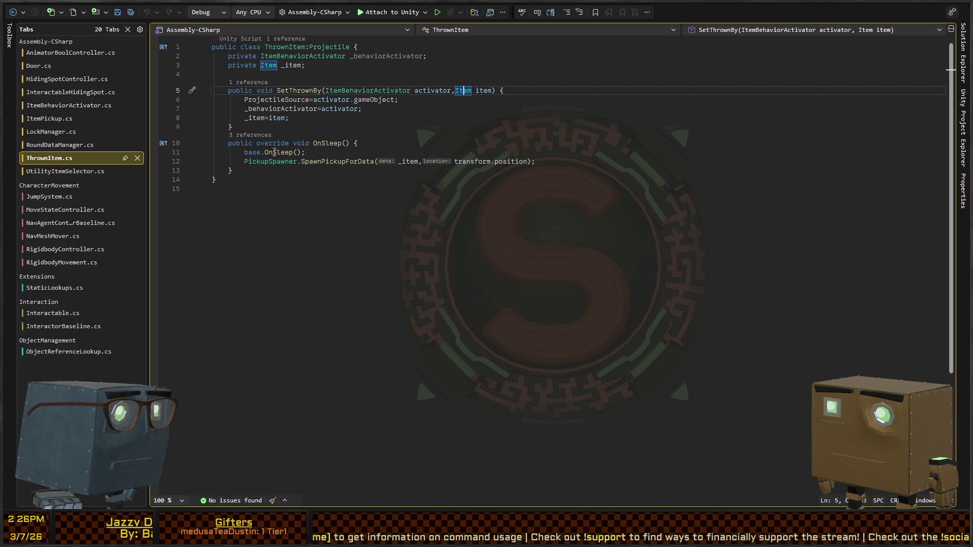
left_click(268, 120)
left_click(283, 65)
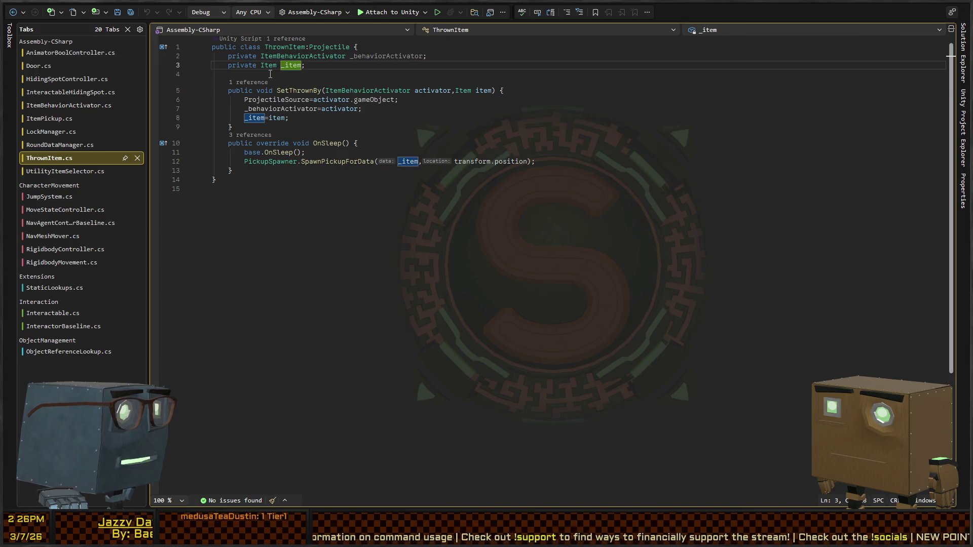
key("alt+Tab")
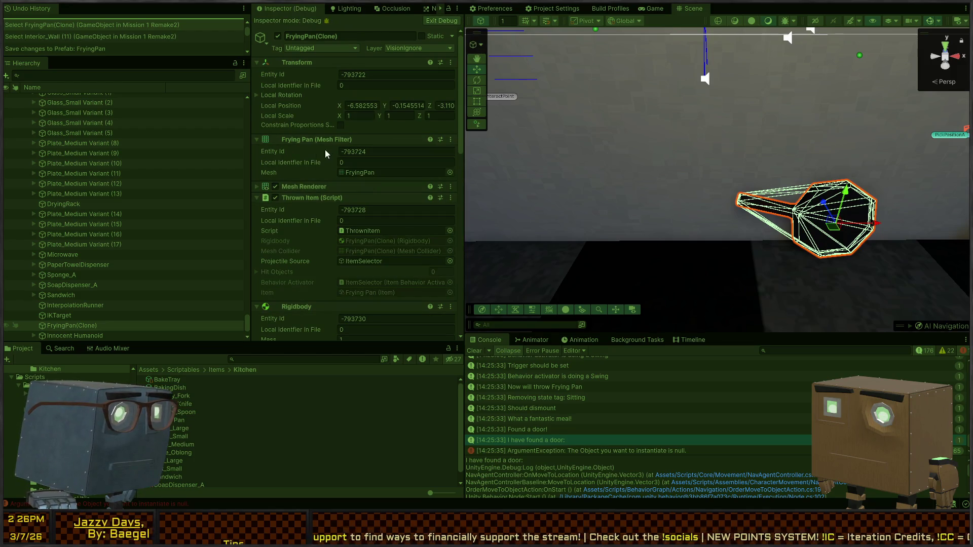
Reveal FryingPan(Clone)'s internal field names and open the instantiate error's source, PickupSpawner.cs
scroll(299, 213, "down", 3)
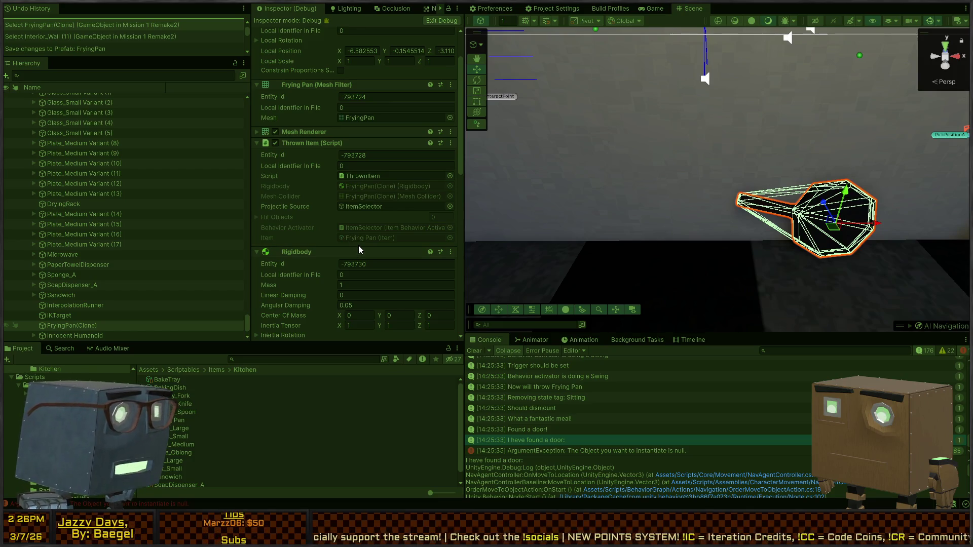
key("alt")
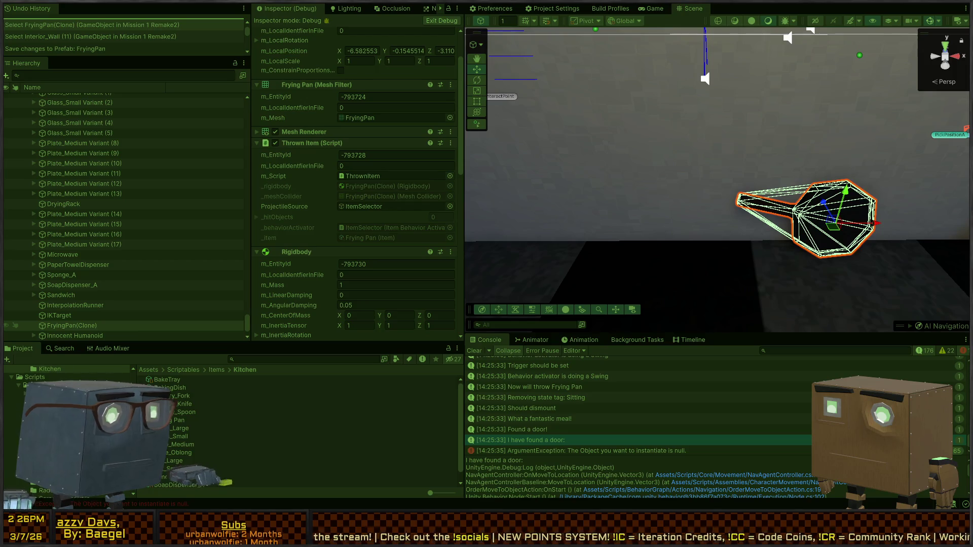
left_click(585, 451)
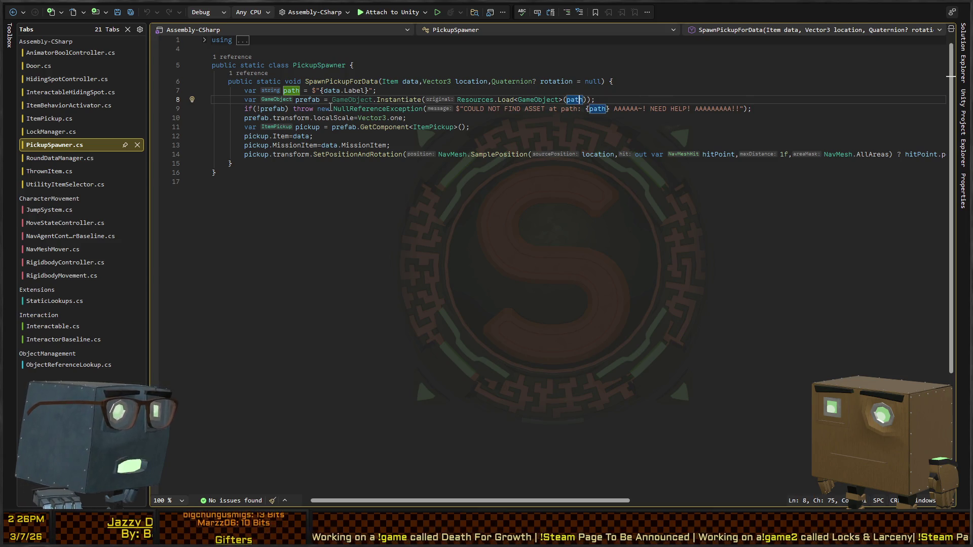
Follow ThrownItem's spawn call into SpawnPickupForData and inspect the data.Label load path
key("ctrl+minus")
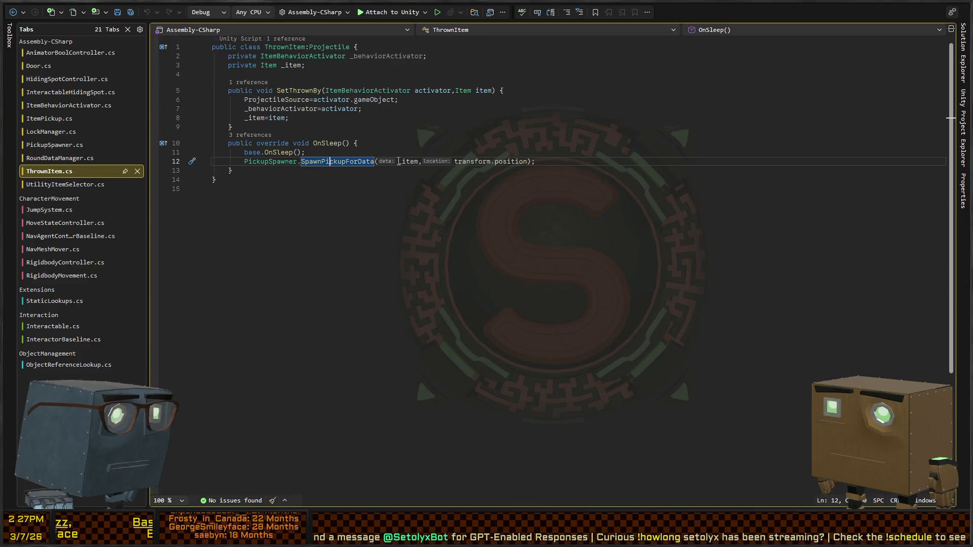
left_click(341, 162, "ctrl")
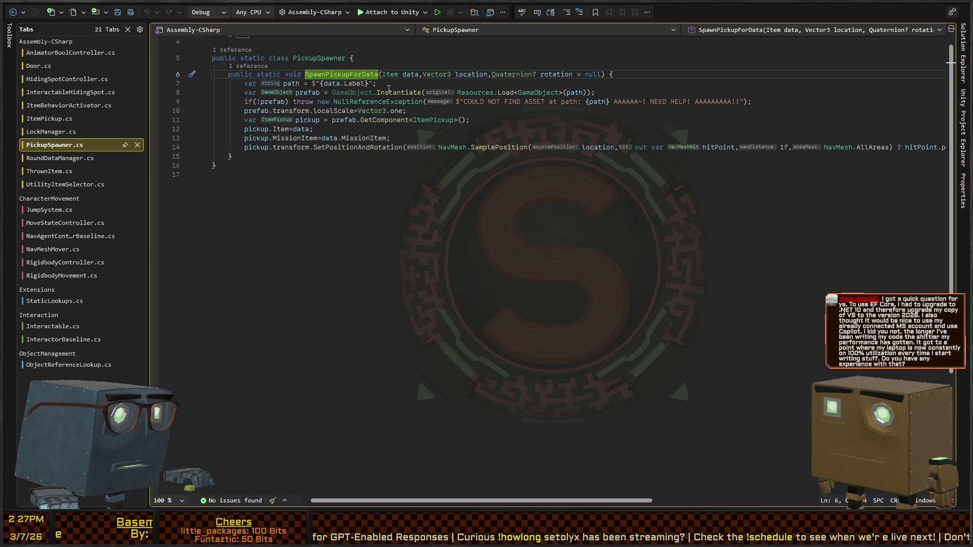
left_click(333, 84)
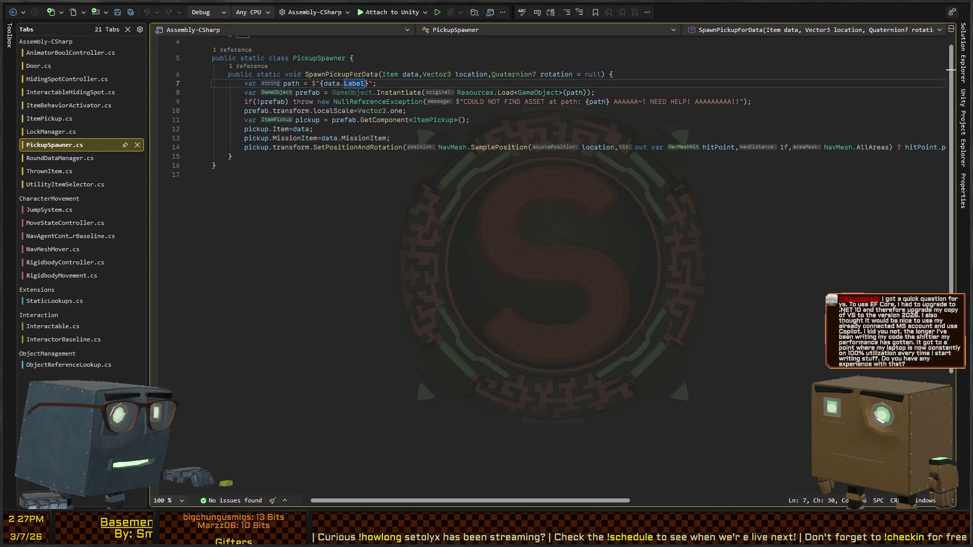
key("alt+Tab")
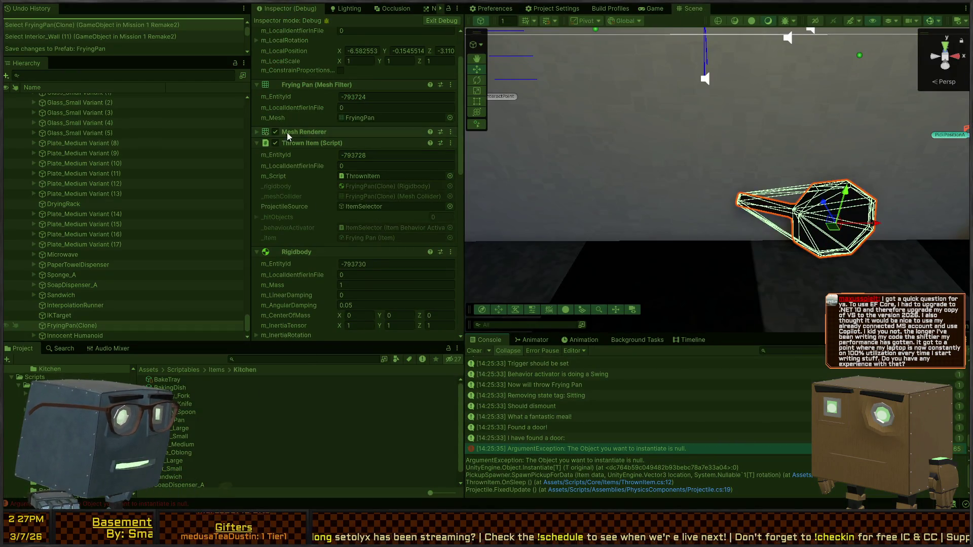
Select the Frying Pan item asset and ping its prefab in Prefabs/Pickups/Resources
scroll(320, 161, "up", 3)
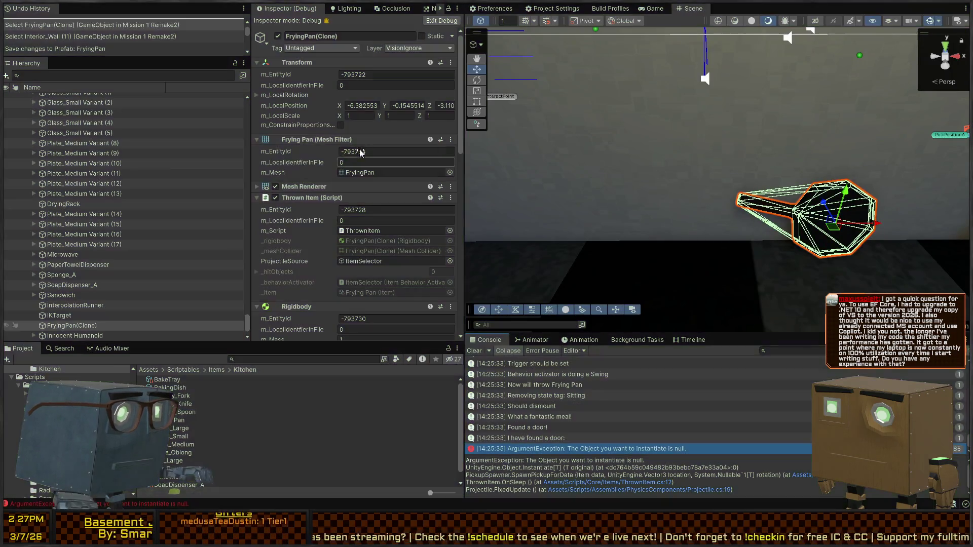
left_click(454, 20)
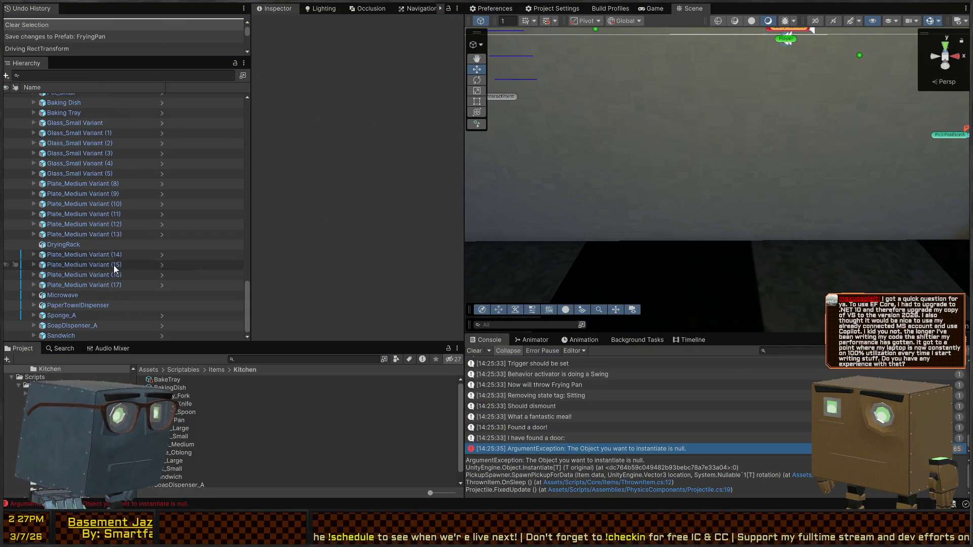
left_click(172, 423)
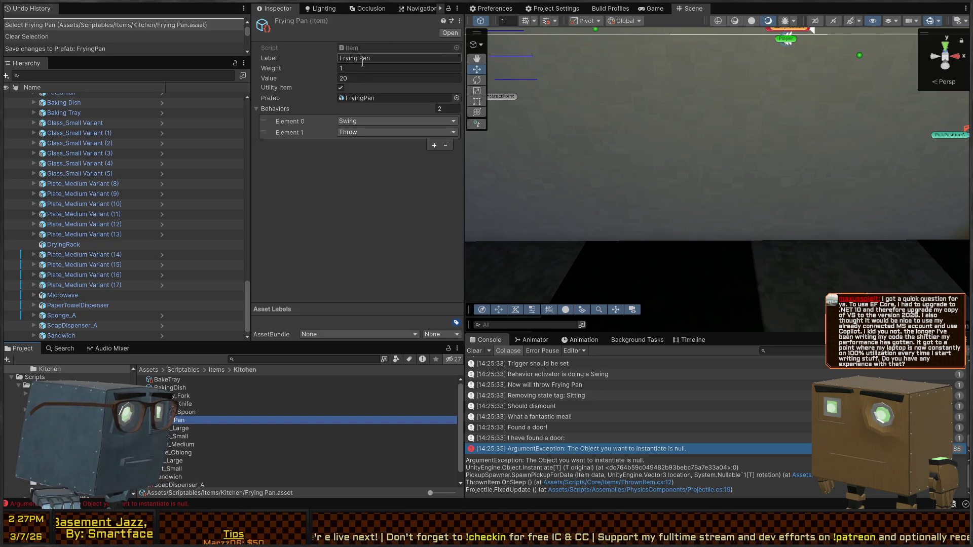
left_click(358, 99)
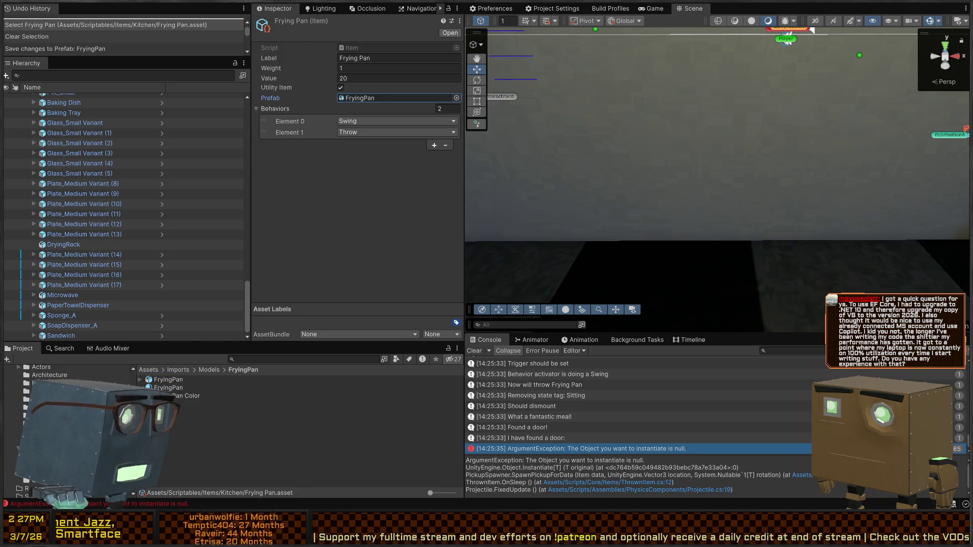
scroll(228, 415, "down", 3)
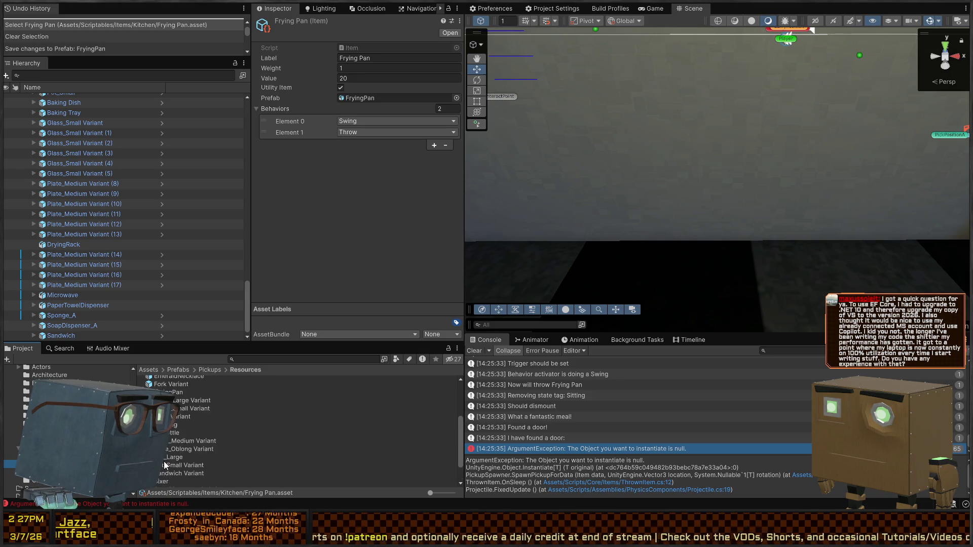
scroll(167, 461, "up", 4)
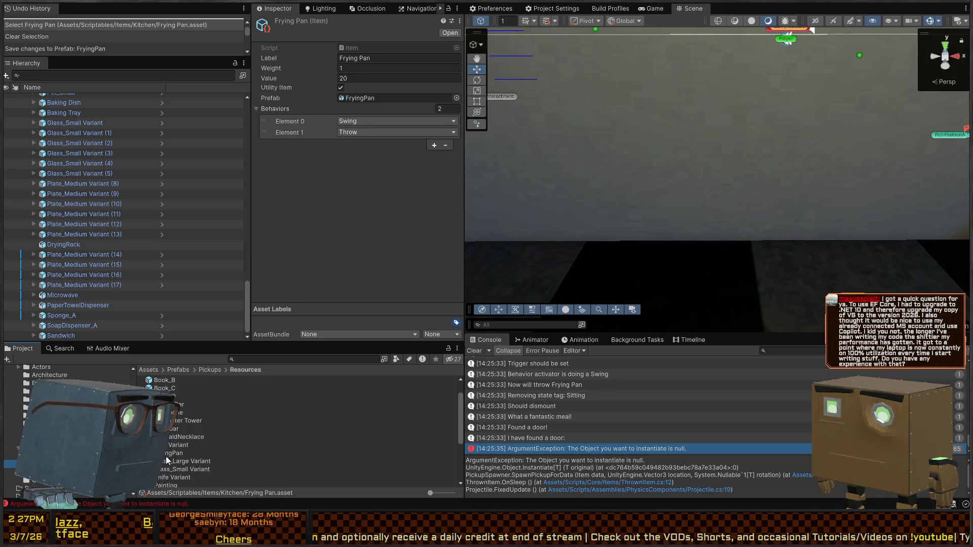
Rename the Resources prefabs to Frying Pan, Fork and Emerald Necklace
left_click(167, 453)
key("F2")
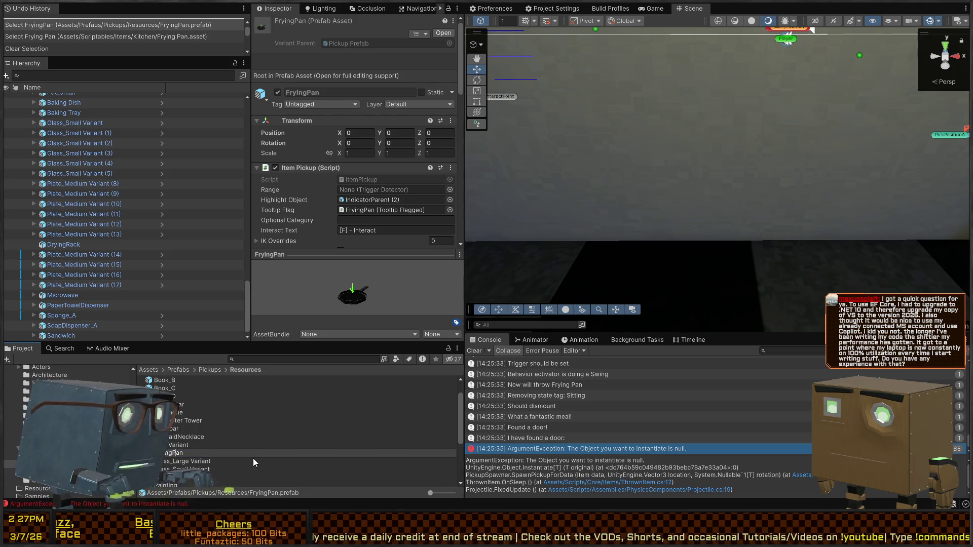
key("Return")
key("Down")
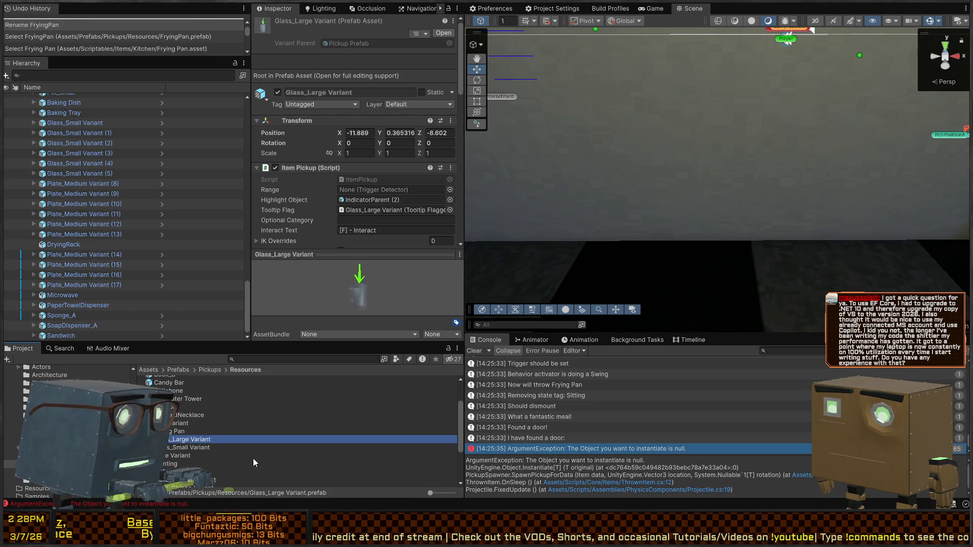
key("Up")
key("Up")
key("F2")
type("Fork")
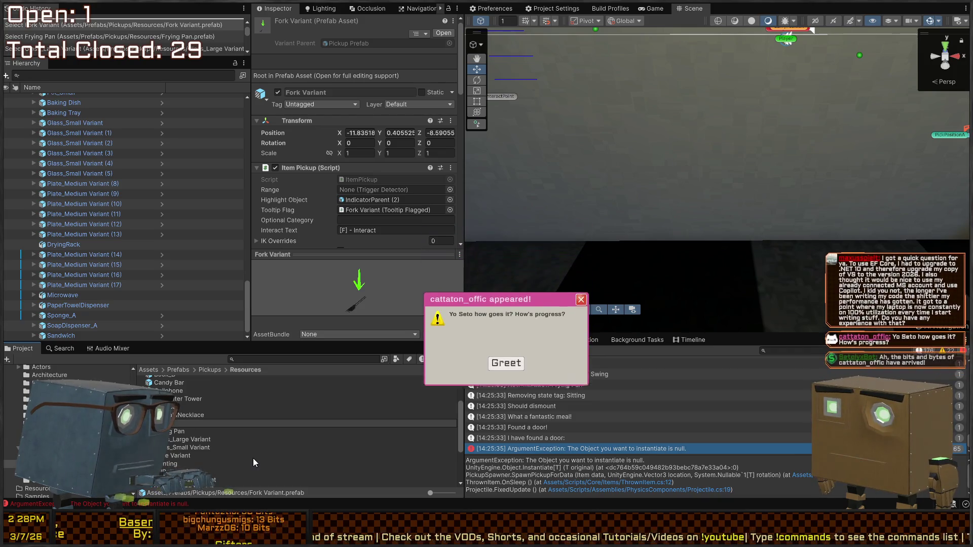
key("Return")
key("Up")
key("Up")
key("Down")
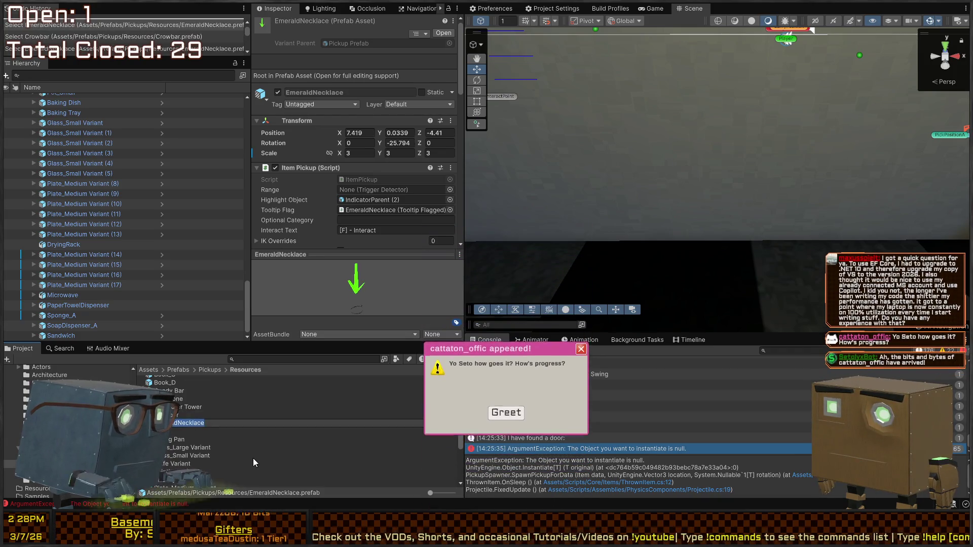
type("Emerald Necklace")
key("Return")
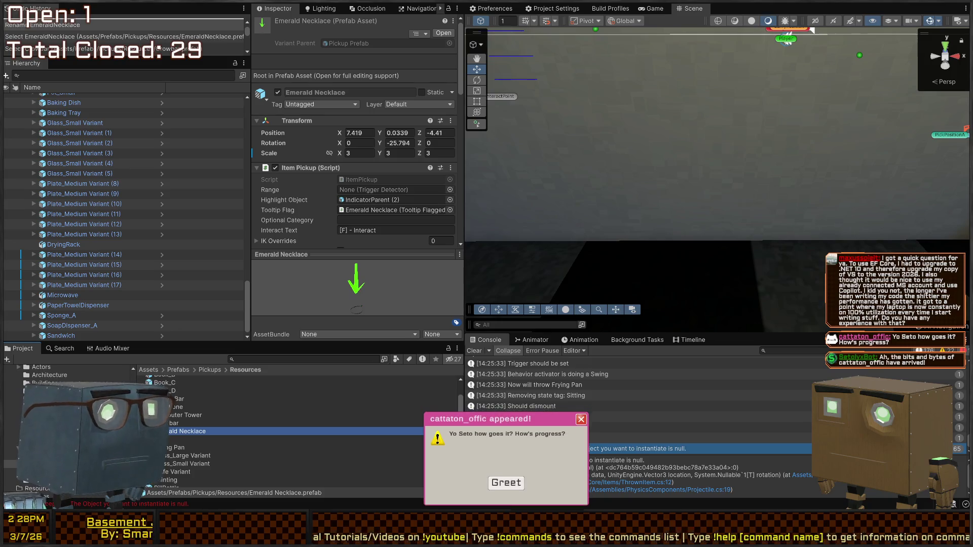
Dismiss the greeting popup and check the Crowbar, Cellphone and Book_A prefab names
left_click(509, 479)
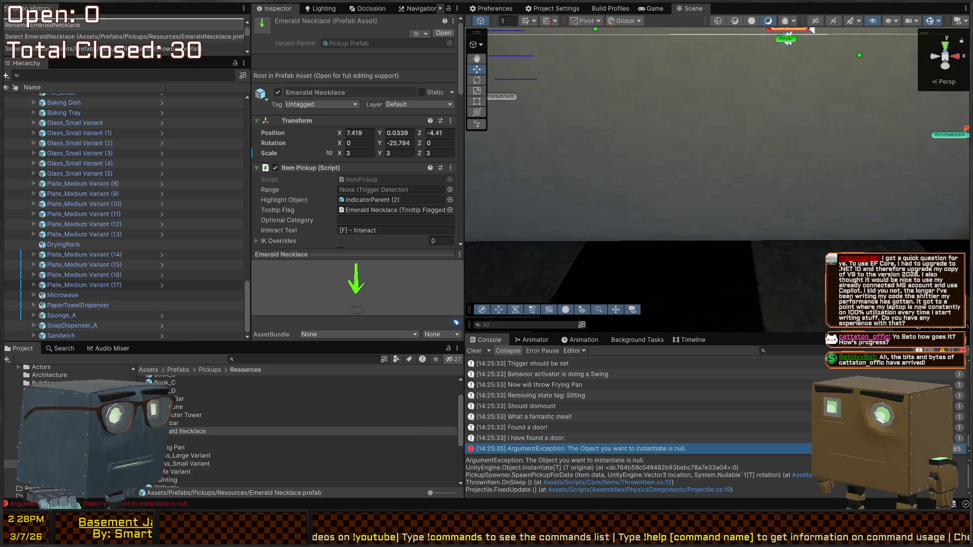
left_click(203, 424)
left_click(218, 409)
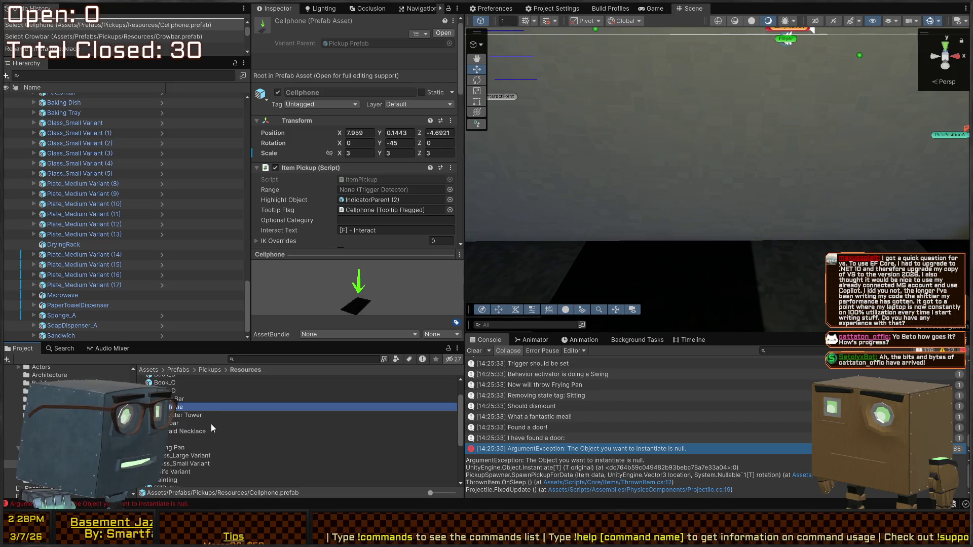
scroll(206, 407, "up", 2)
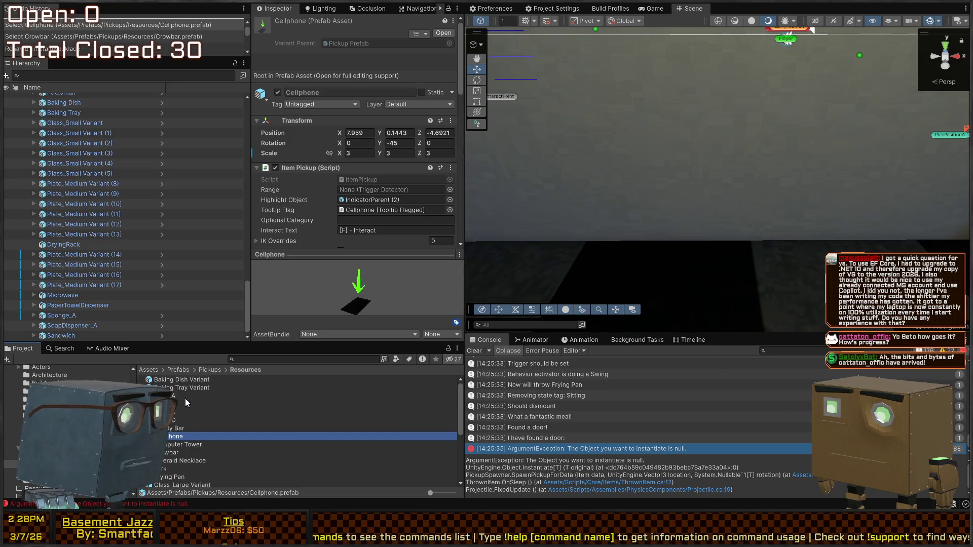
left_click(185, 398)
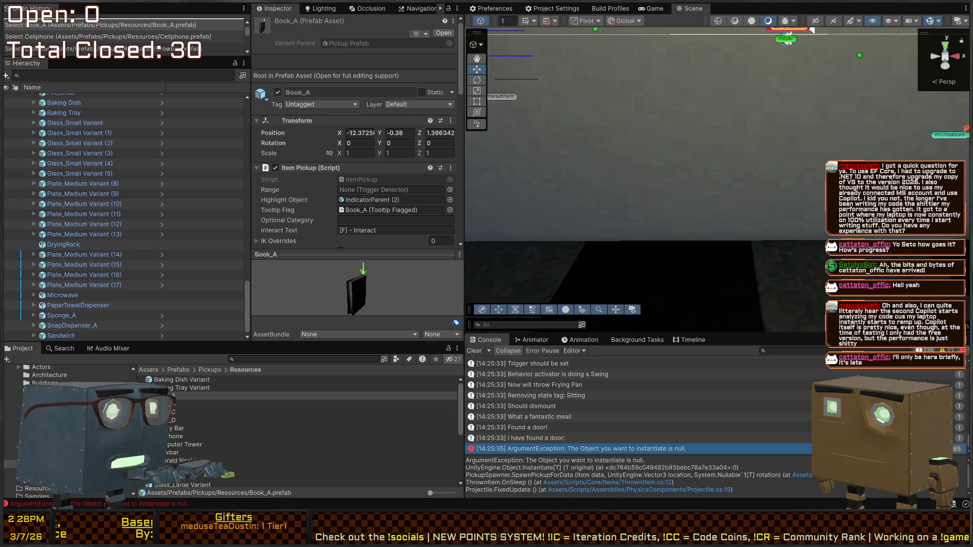
key("alt+Tab")
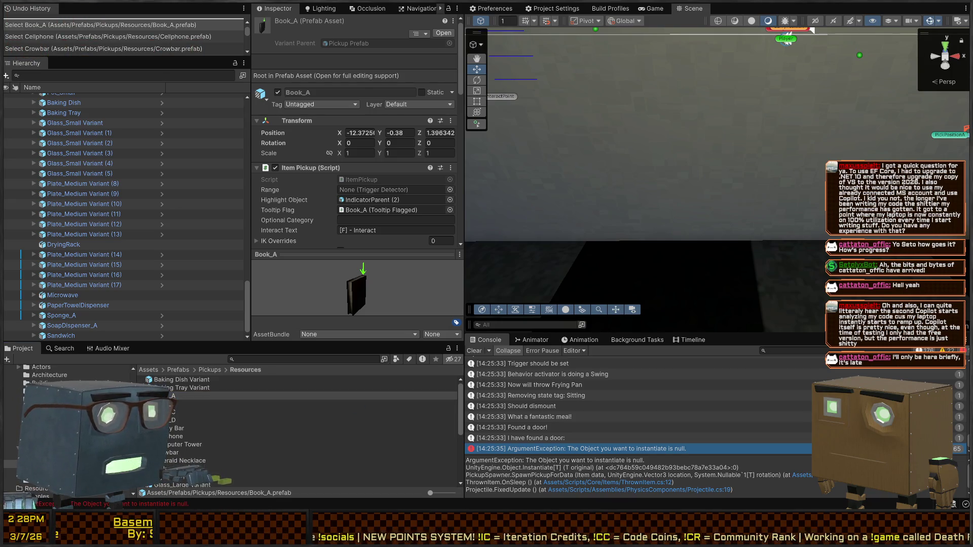
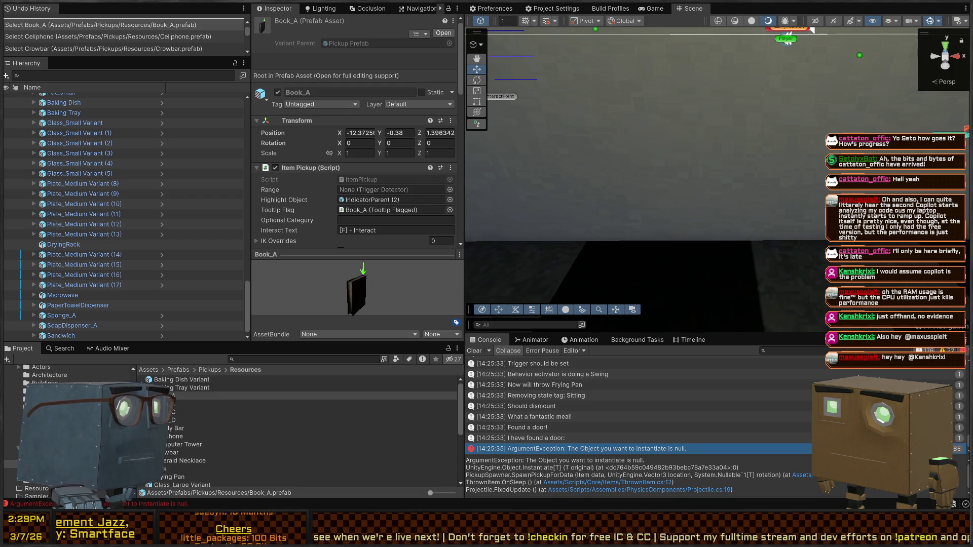
Fly the Scene camera from the wall over to the kitchen stove and shelves
mouse_move(709, 30)
left_mouse_down()
mouse_move(26, 80)
mouse_move(8, 66)
mouse_move(961, 71)
mouse_move(922, 84)
left_mouse_up()
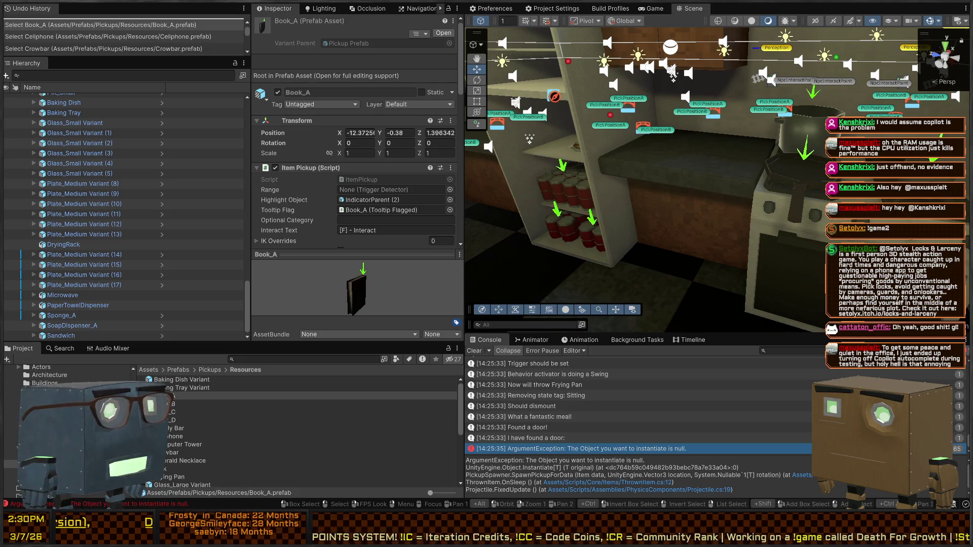
left_click_drag(673, 73, 629, 169)
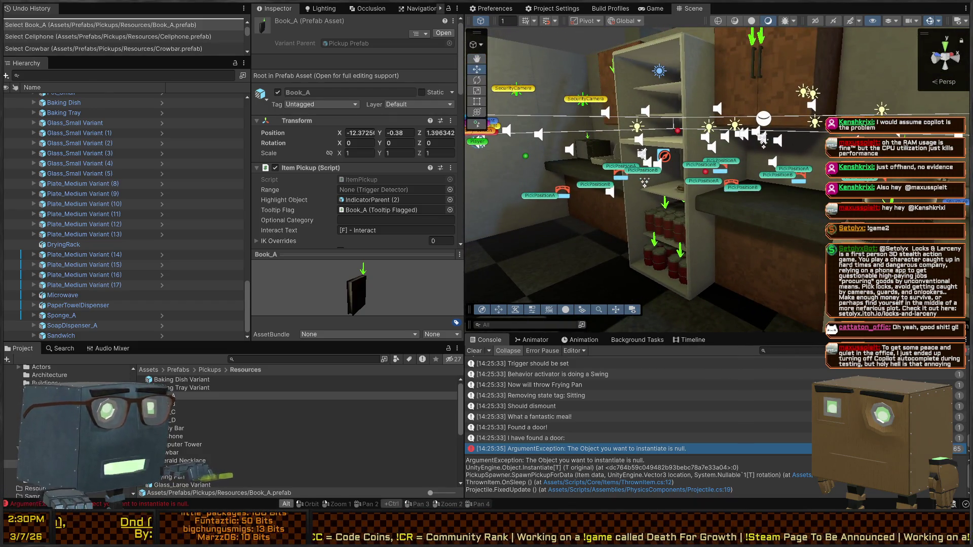
key("alt+Tab")
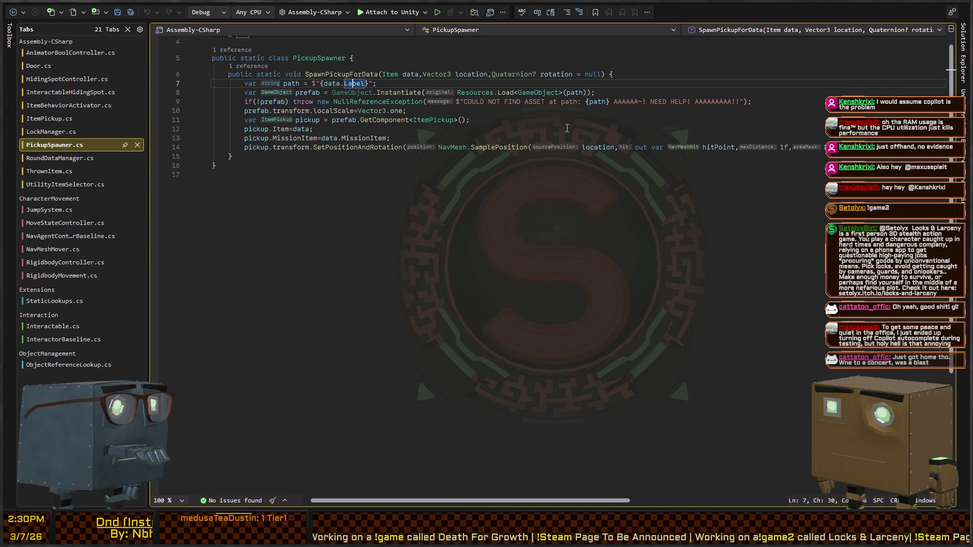
key("alt+Tab")
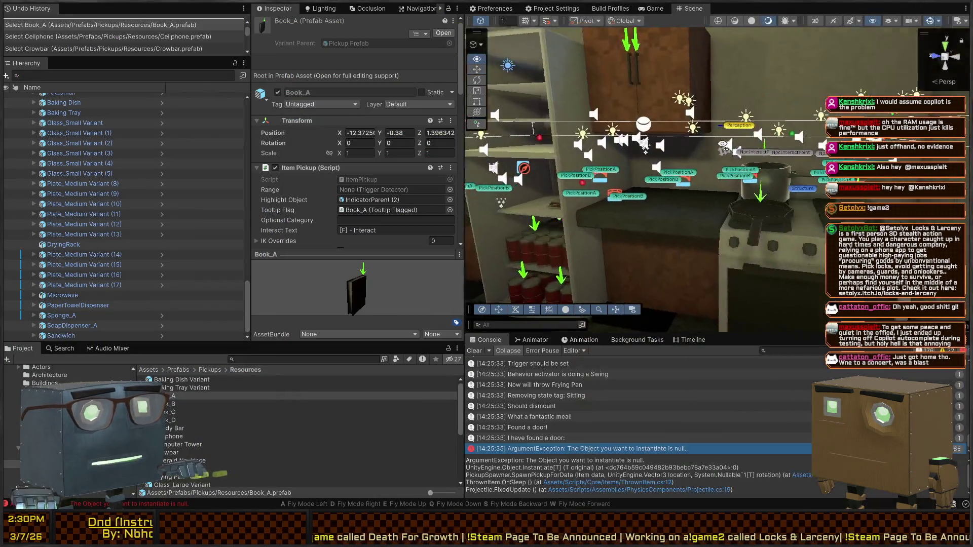
key("w")
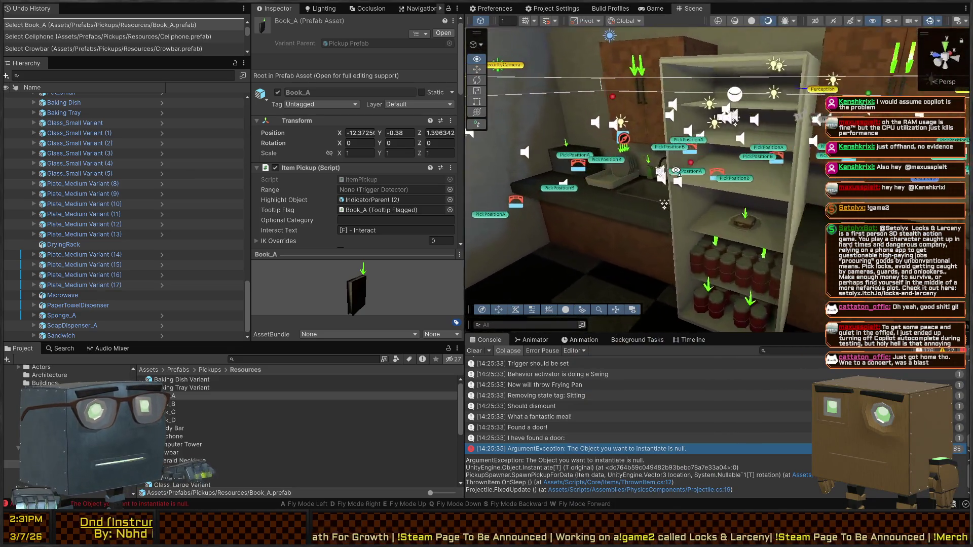
key("d")
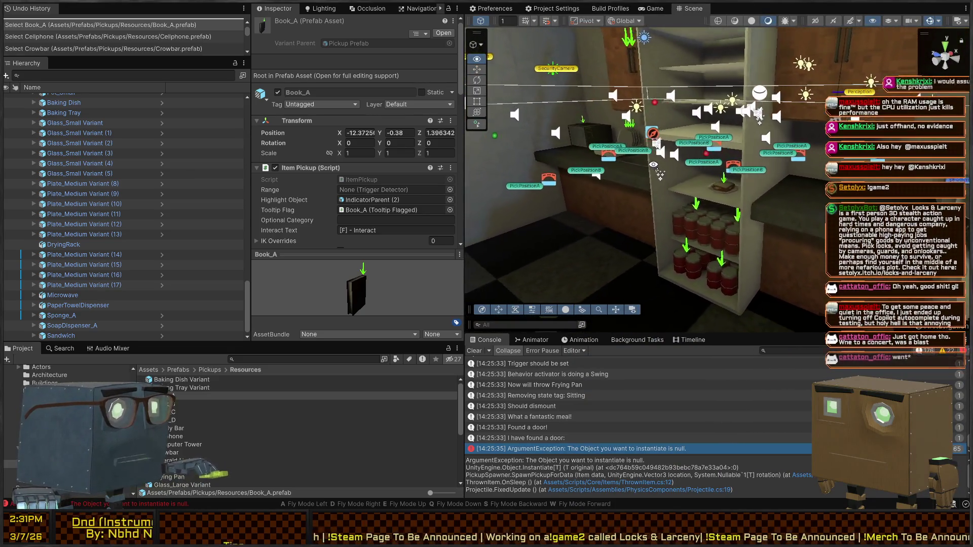
key("s")
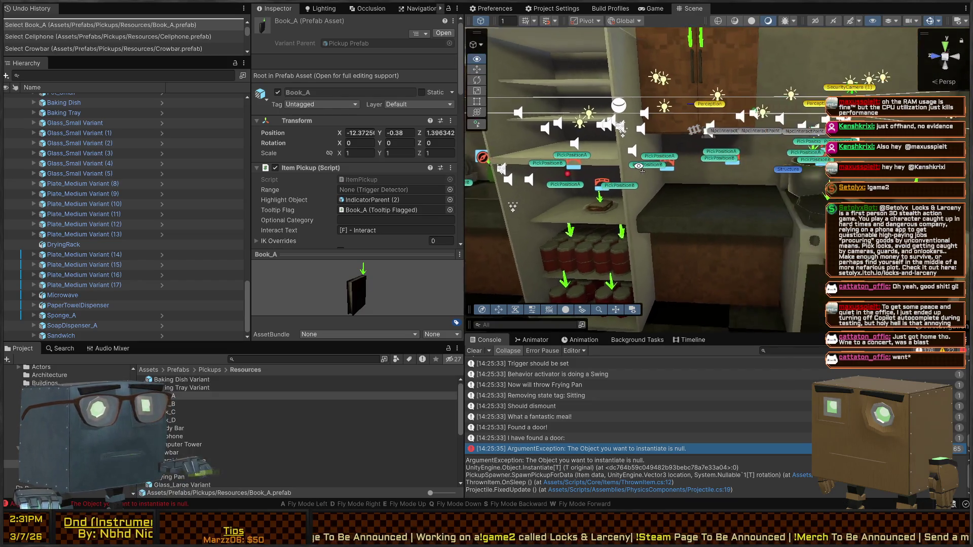
key("e")
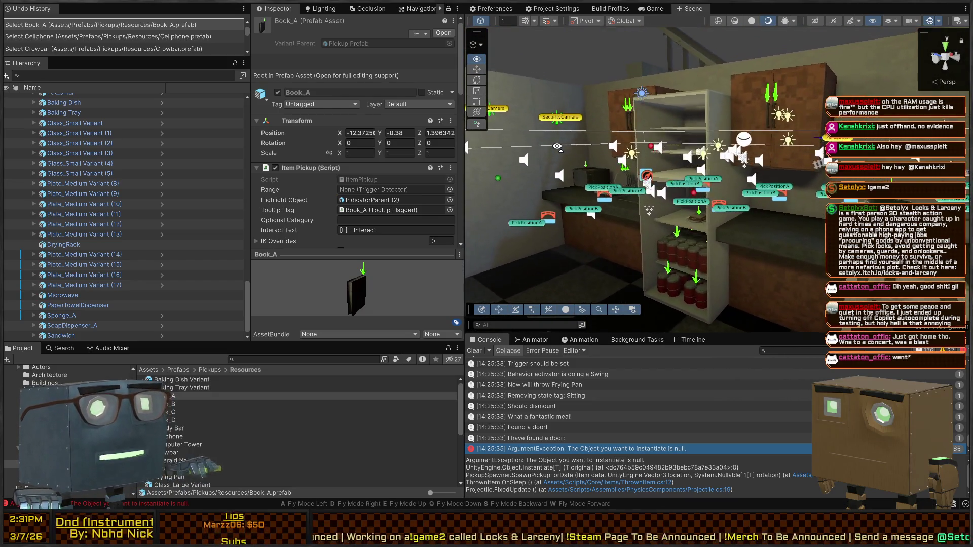
key("d")
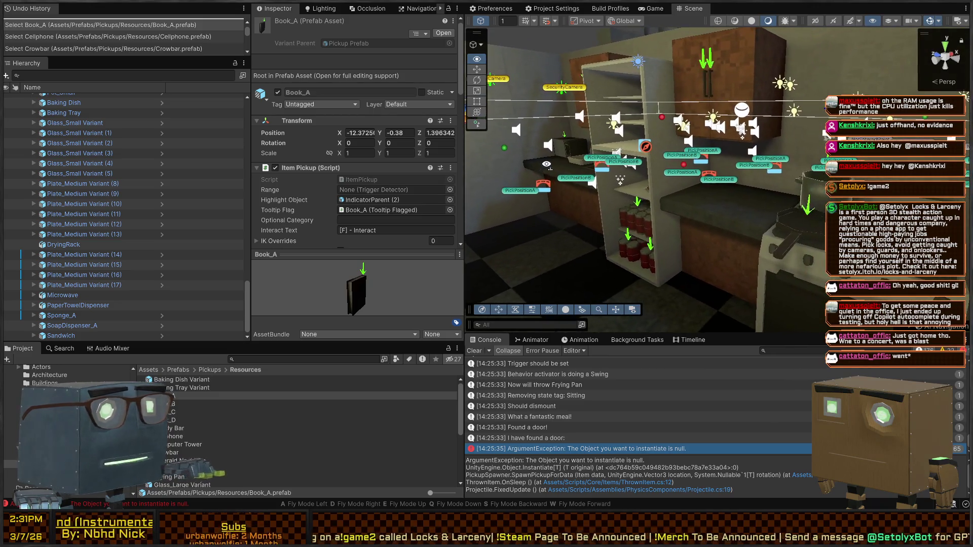
key("d")
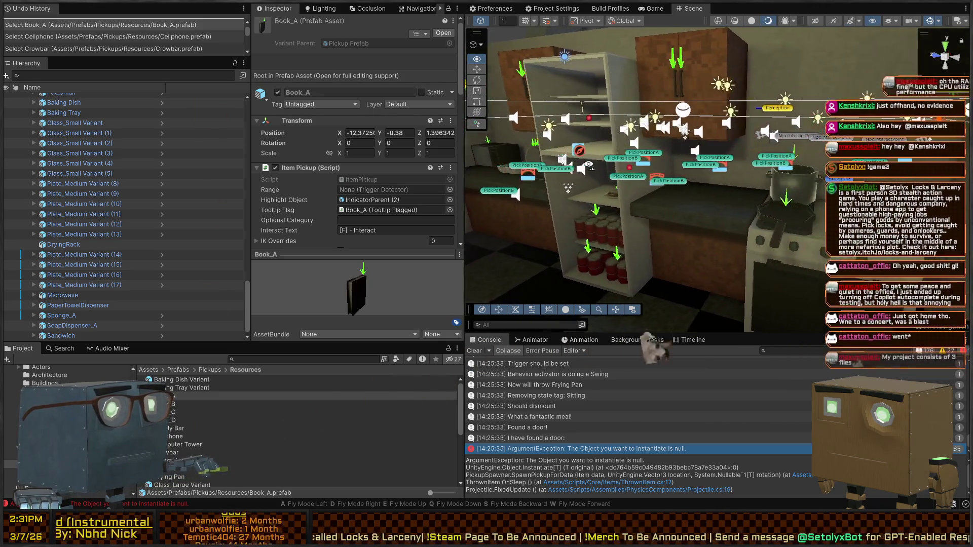
key("a")
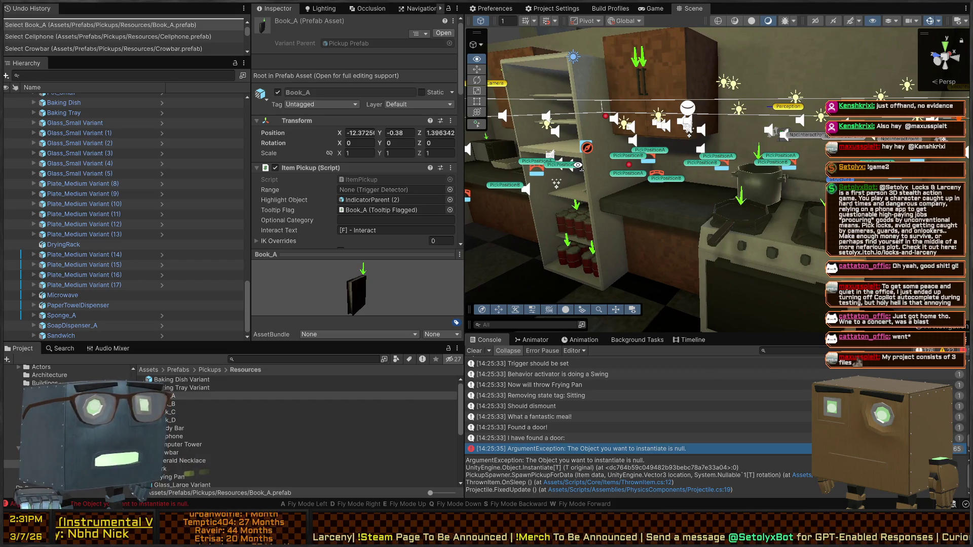
key("a")
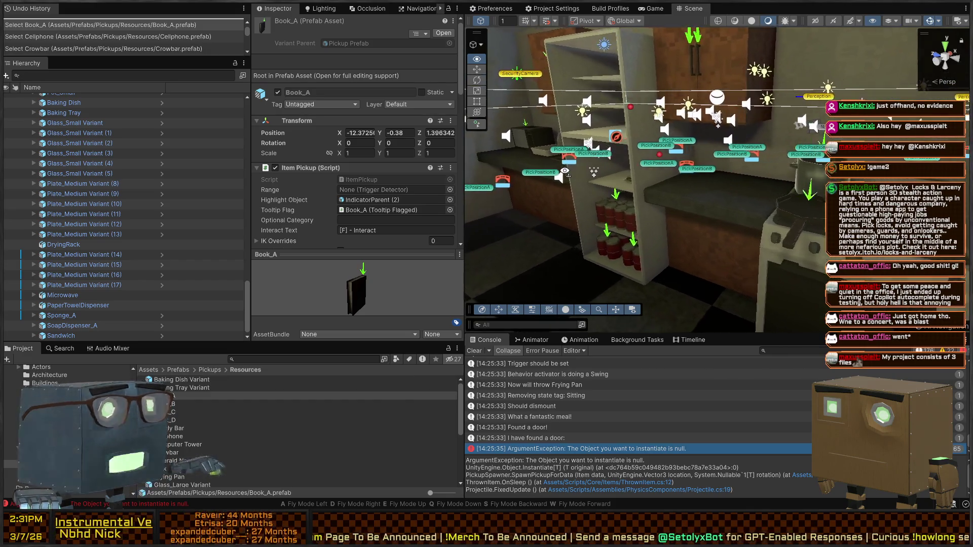
key("a")
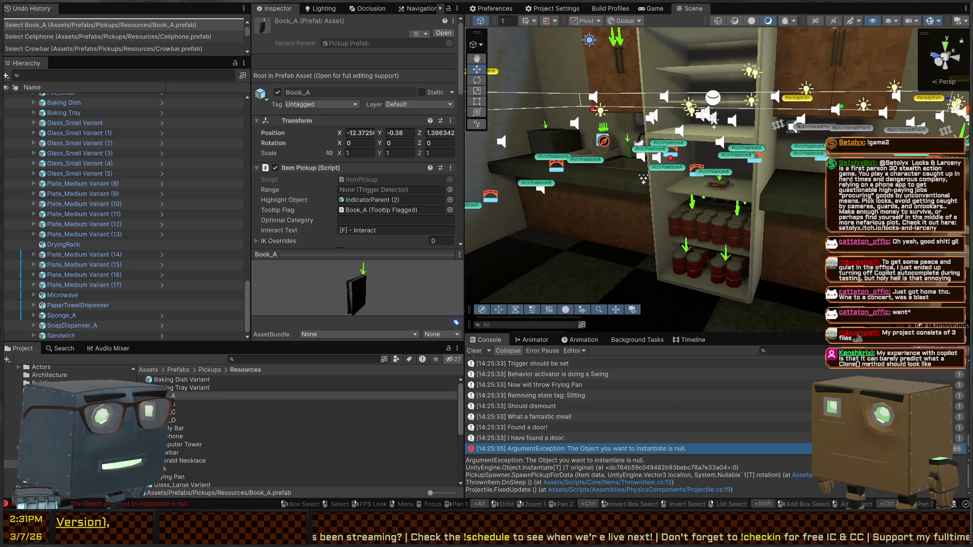
mouse_move(714, 120)
left_mouse_down()
mouse_move(746, 144)
mouse_move(485, 146)
left_mouse_up()
key("alt+Tab")
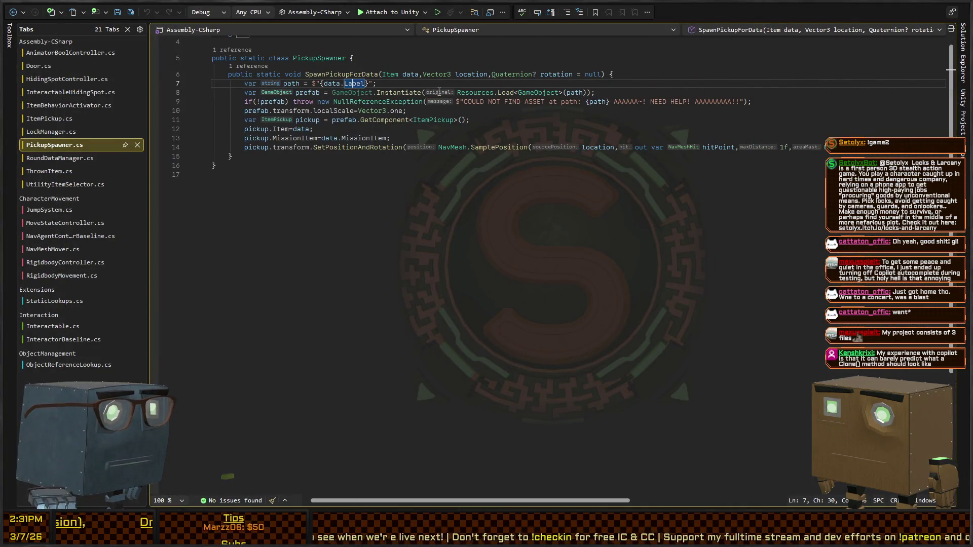
key("alt+Tab")
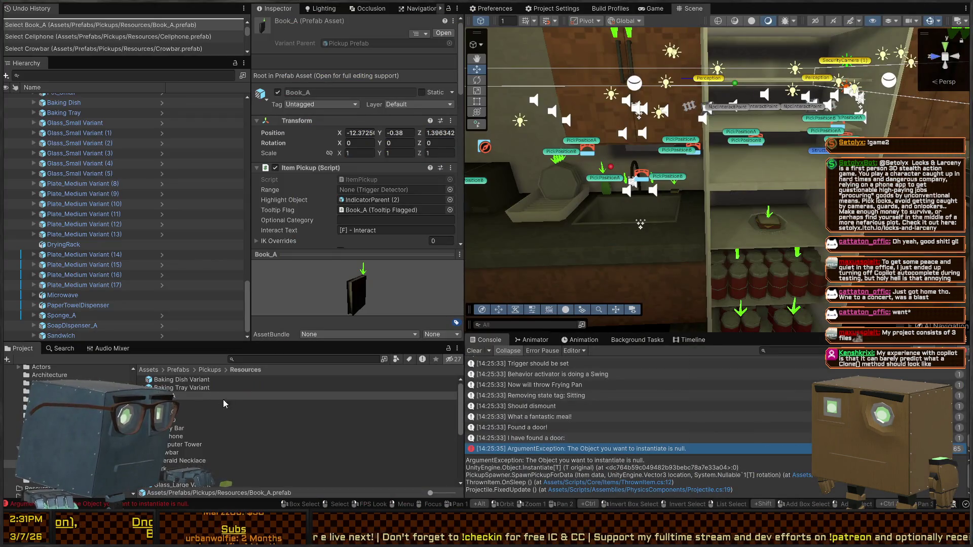
Find Book_A's item asset and check the Book_A–D item assets, each labelled Book
scroll(398, 205, "down", 3)
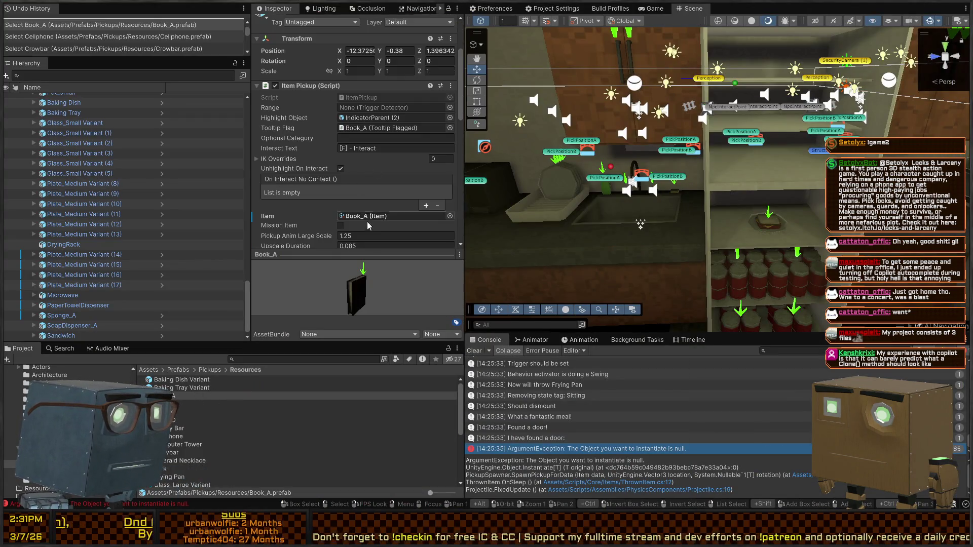
left_click(367, 216)
left_click(195, 388)
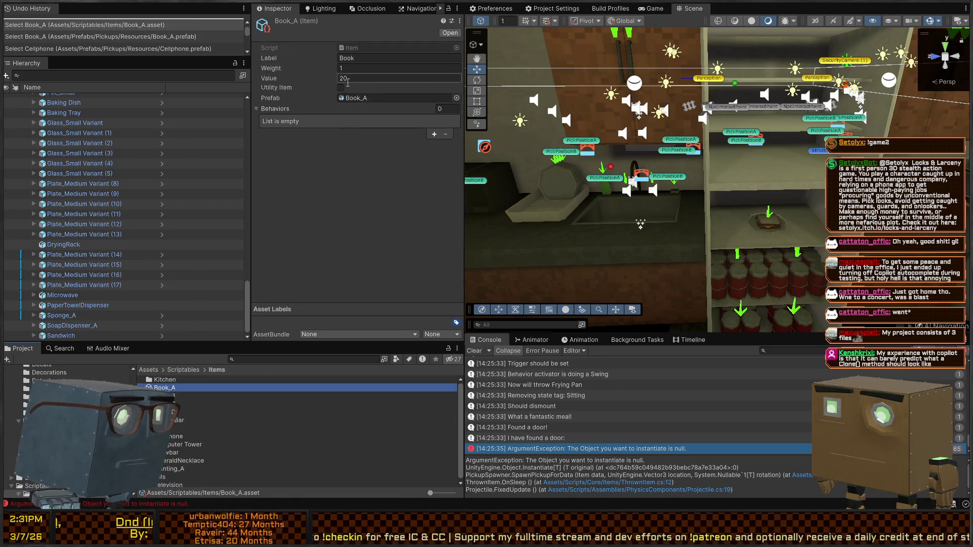
key("Down")
key("Down")
key("Down")
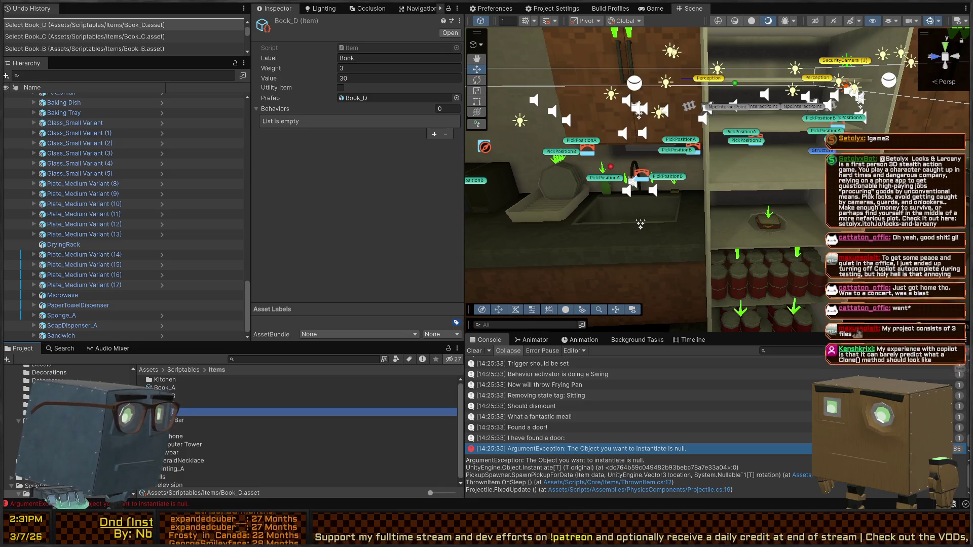
Back in Pickups/Resources, check the book pickup prefabs through to Book_C
left_click(373, 98)
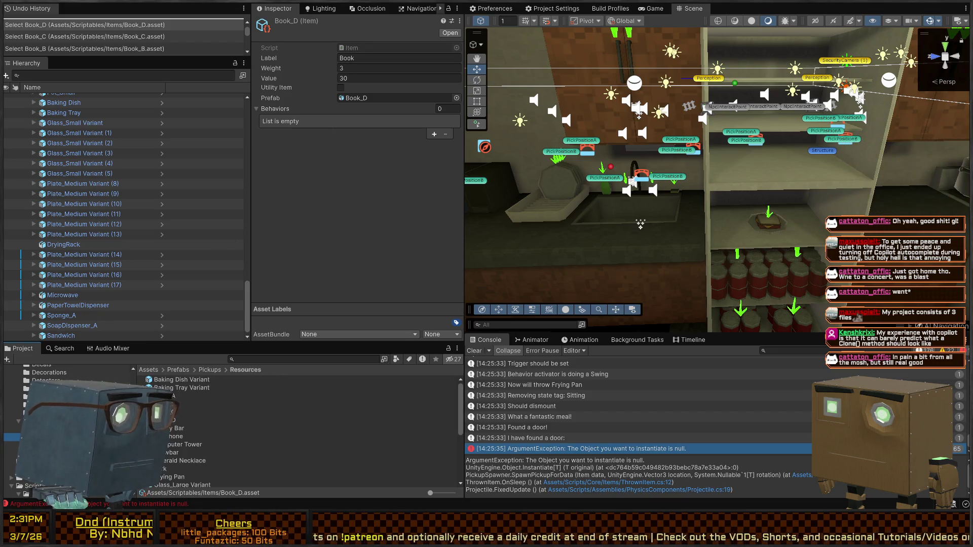
left_click(174, 397)
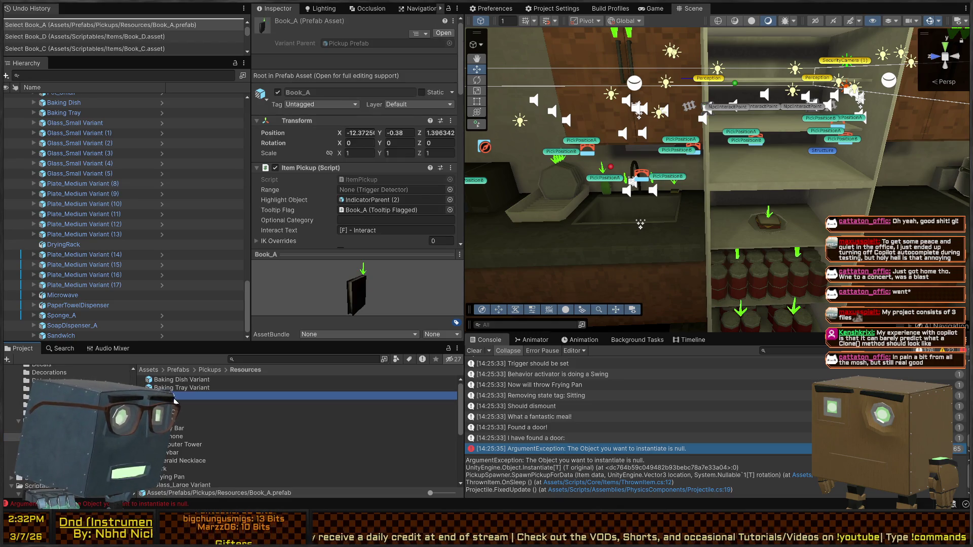
scroll(378, 155, "down", 4)
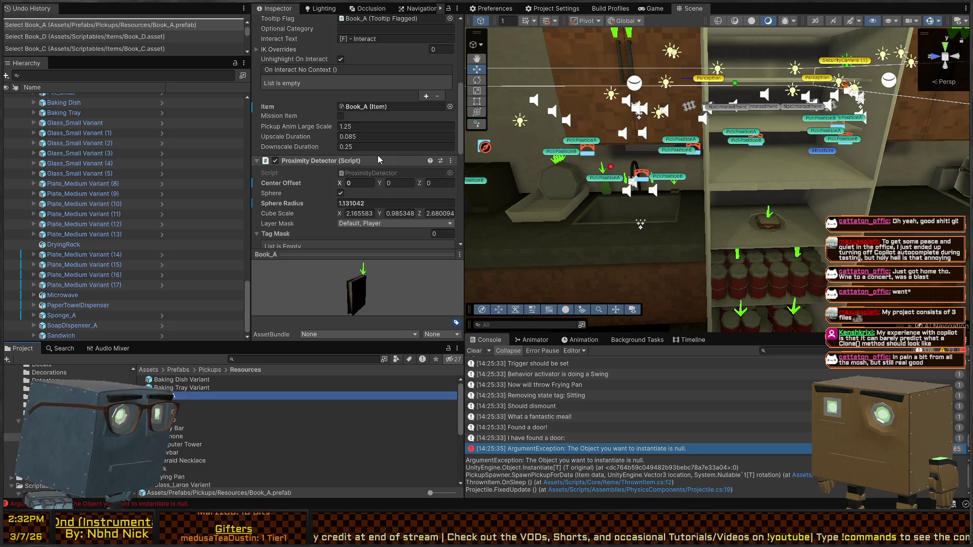
scroll(379, 155, "up", 4)
scroll(347, 124, "down", 10)
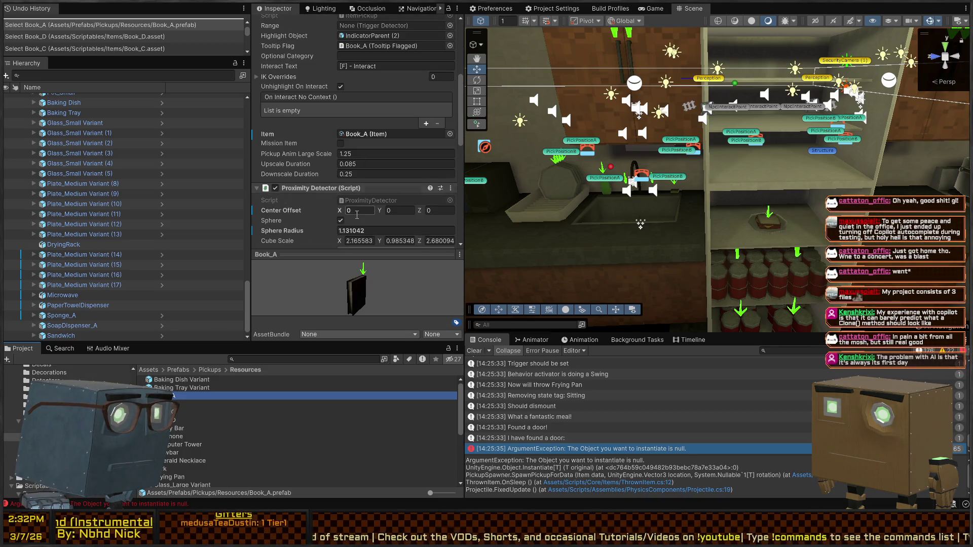
scroll(347, 171, "down", 3)
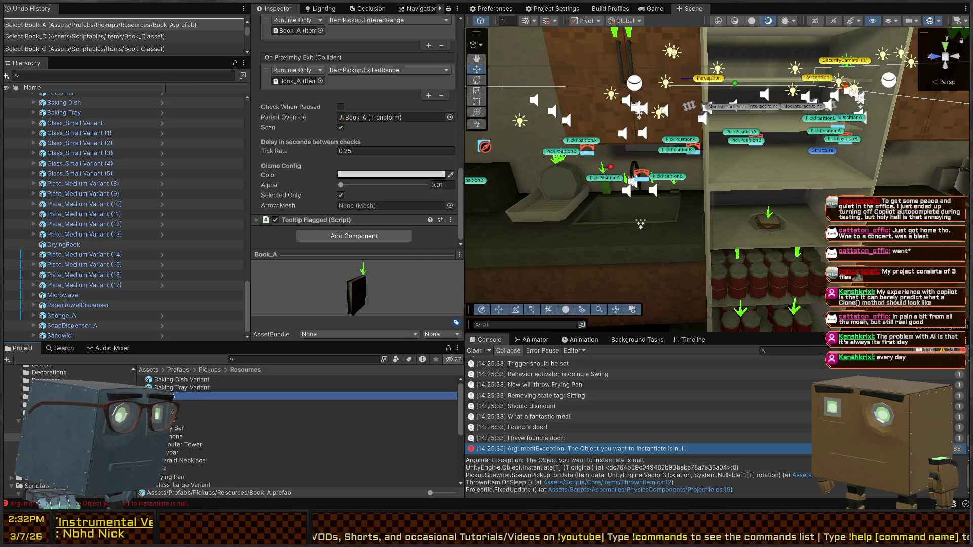
key("Down")
key("Down")
key("Down")
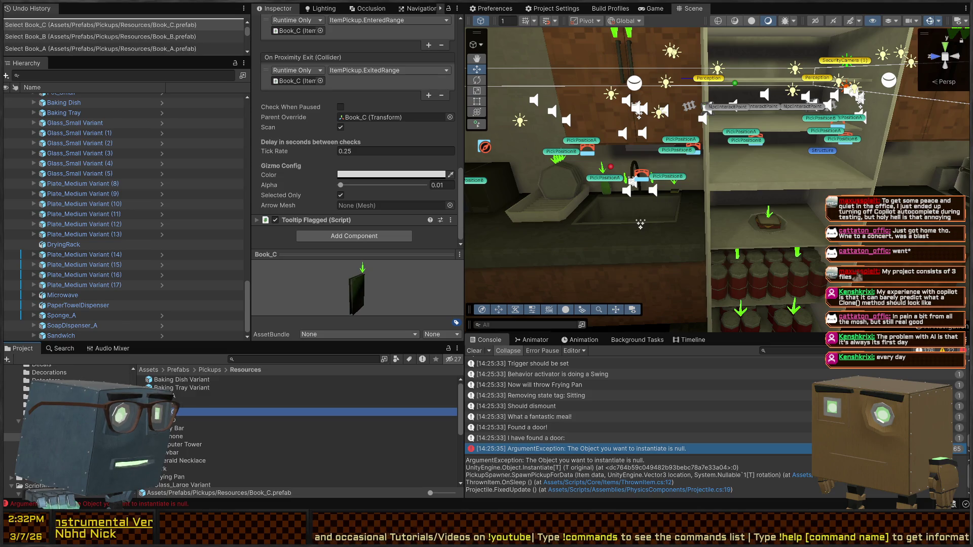
Open the Book_A pickup prefab and rename its root object to Brown Book
double_click(173, 397)
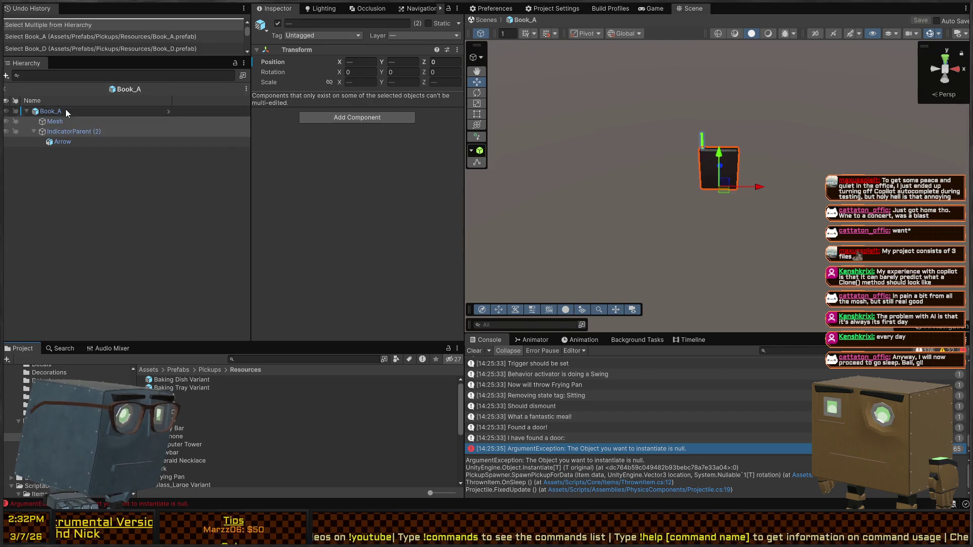
left_click(50, 118)
left_click(49, 116)
left_click(324, 23)
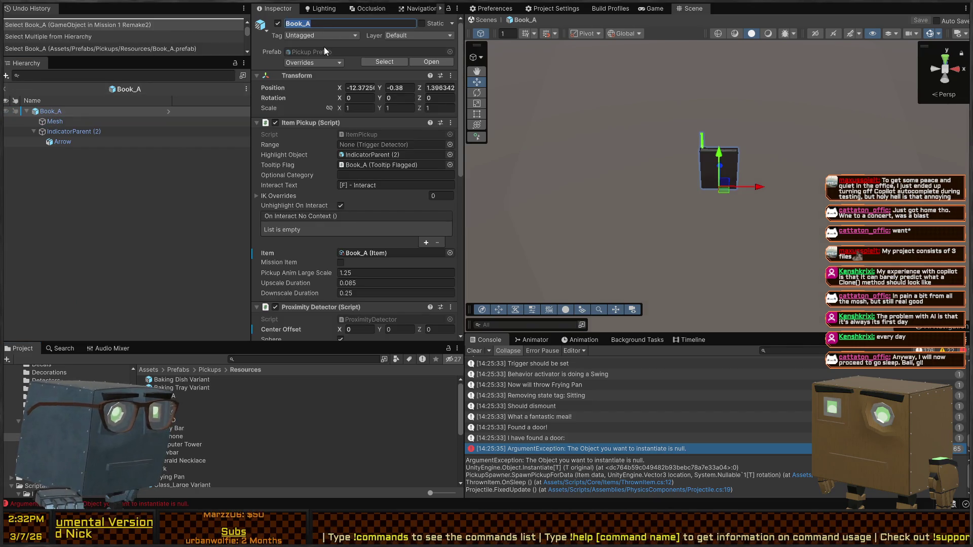
type("Book_")
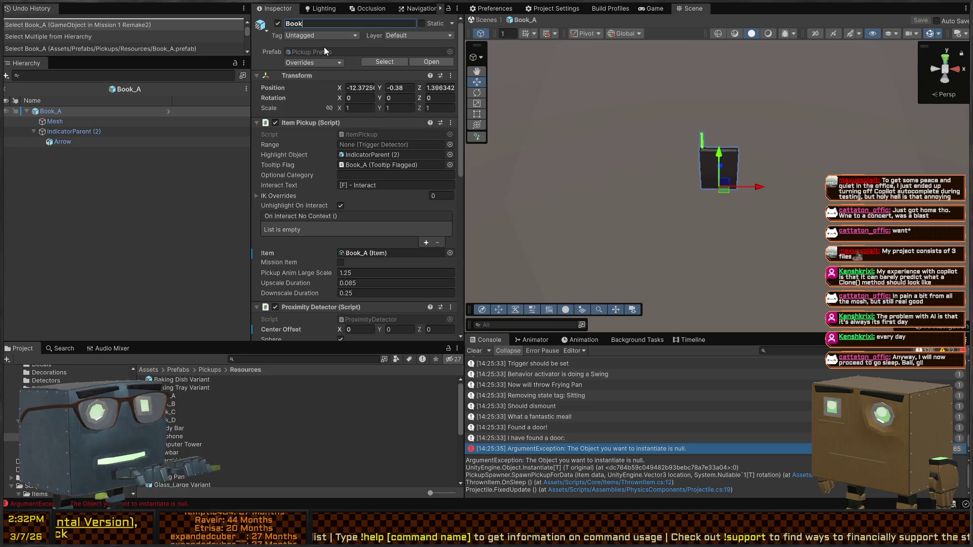
type("Brown")
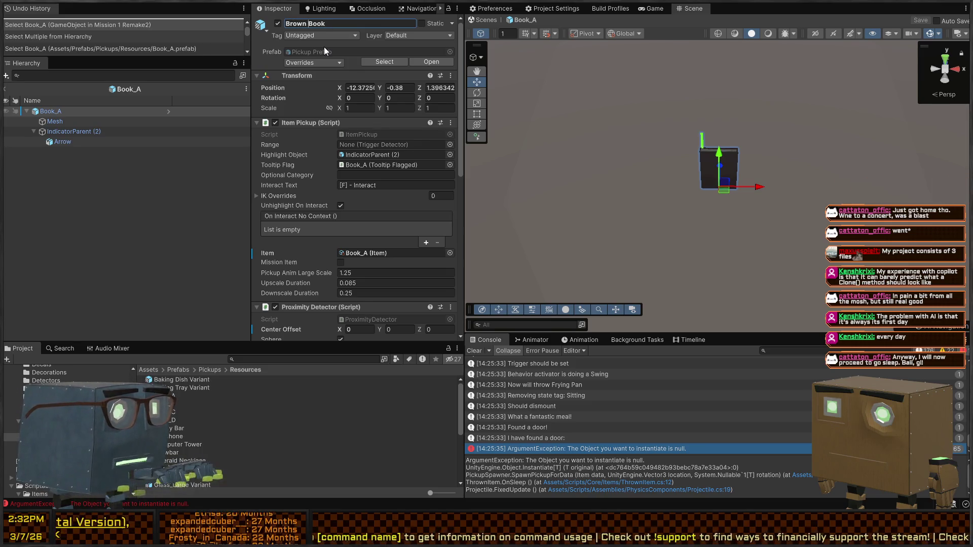
left_click(365, 251)
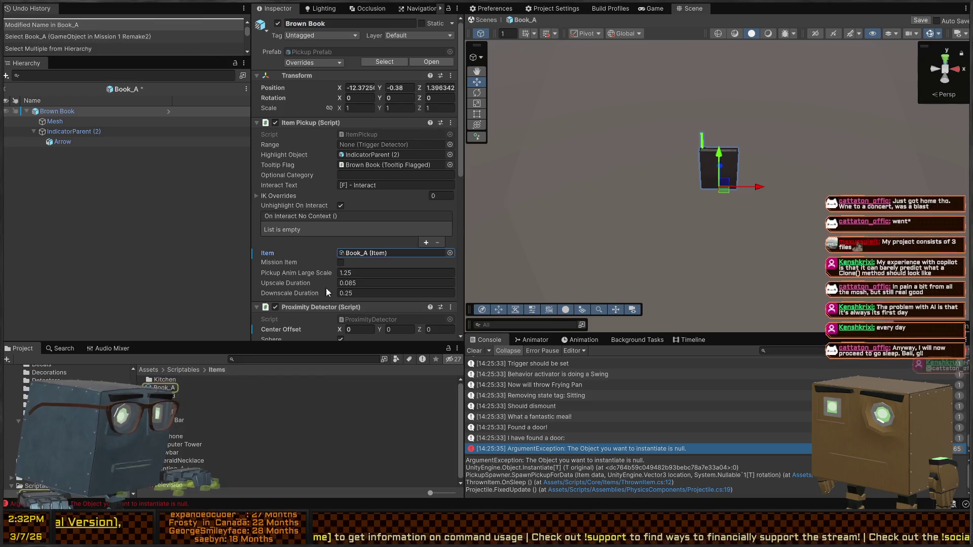
Rename the Book_A item asset to Brown Book
left_click(164, 387)
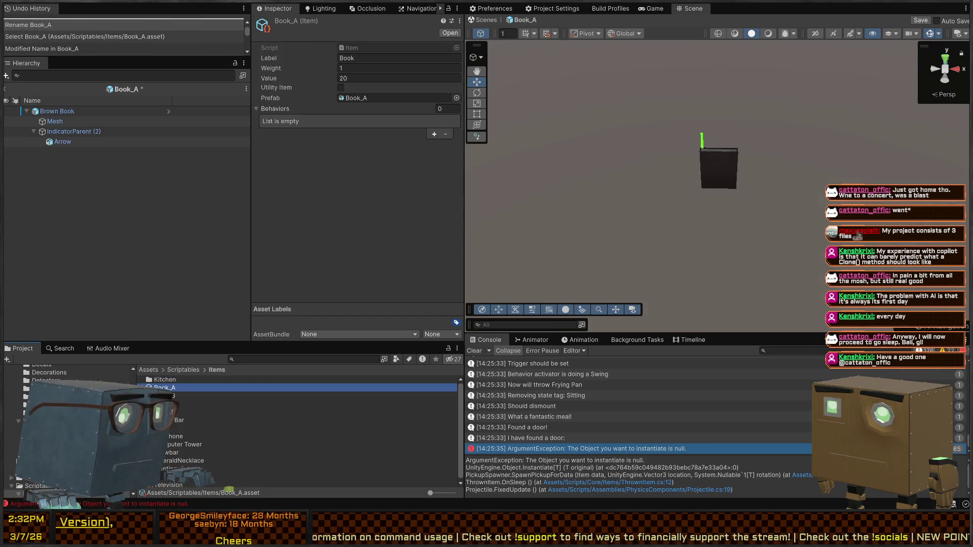
key("F2")
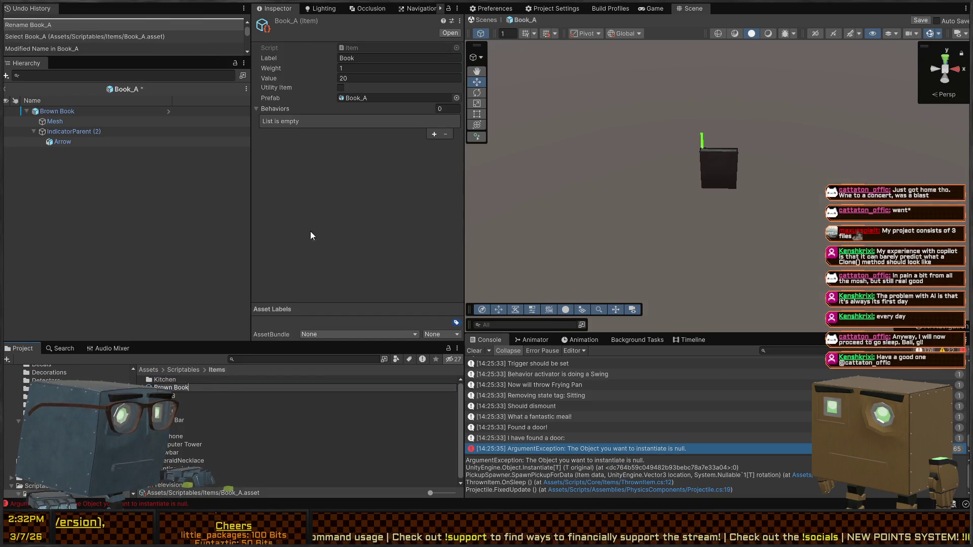
left_click(367, 47)
left_click(396, 58)
type("Brown Book")
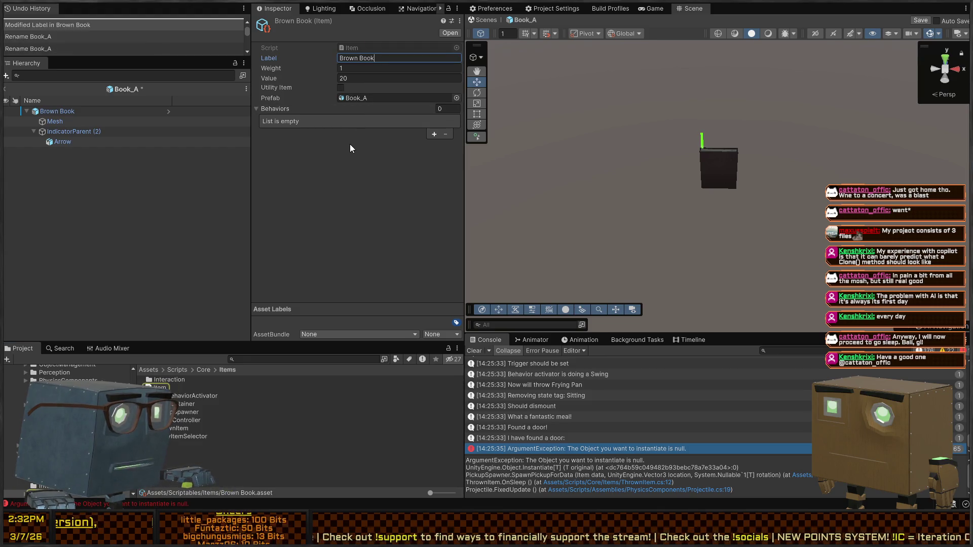
Check the Brown Book object and save the prefab with Ctrl+S
left_click(56, 112)
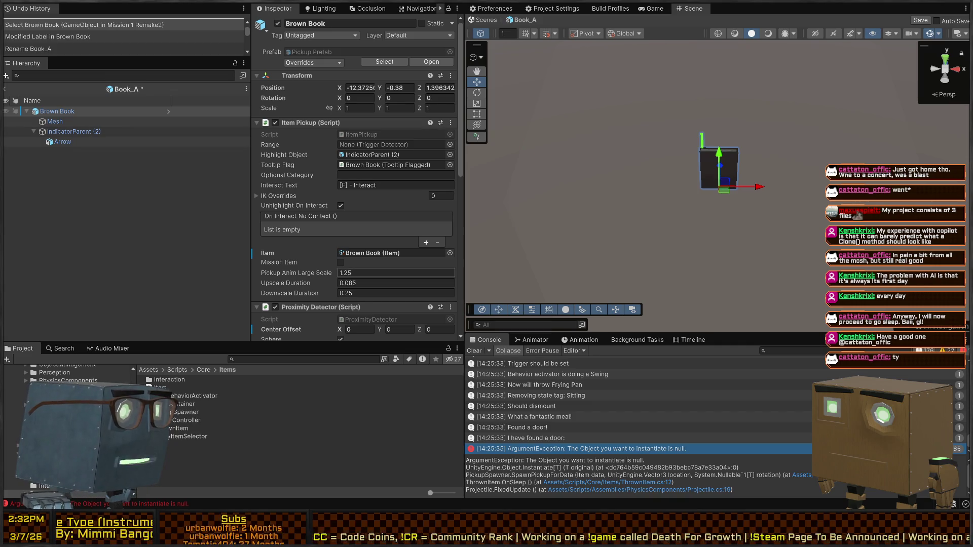
scroll(354, 273, "down", 3)
scroll(355, 228, "down", 2)
scroll(355, 228, "up", 2)
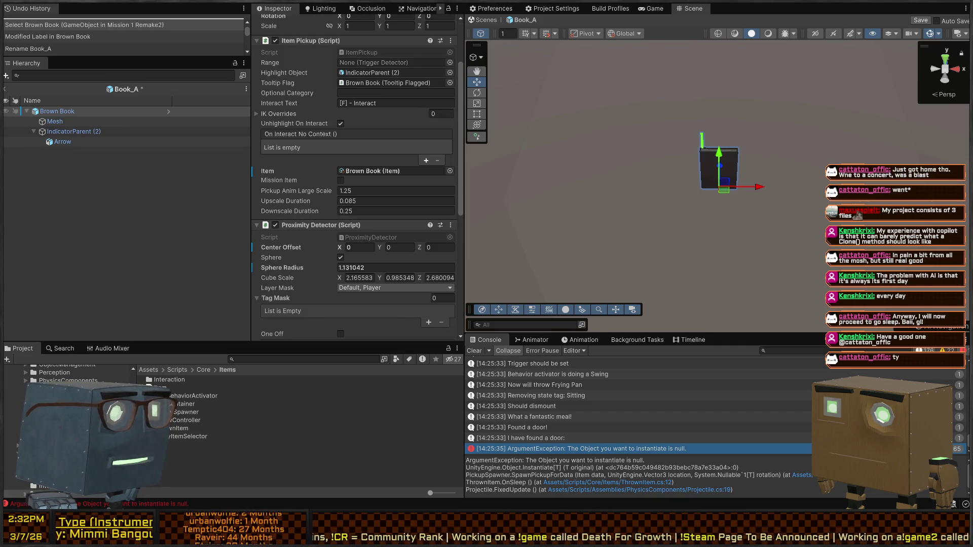
mouse_move(720, 167)
left_mouse_down()
mouse_move(772, 161)
mouse_move(721, 175)
left_mouse_up()
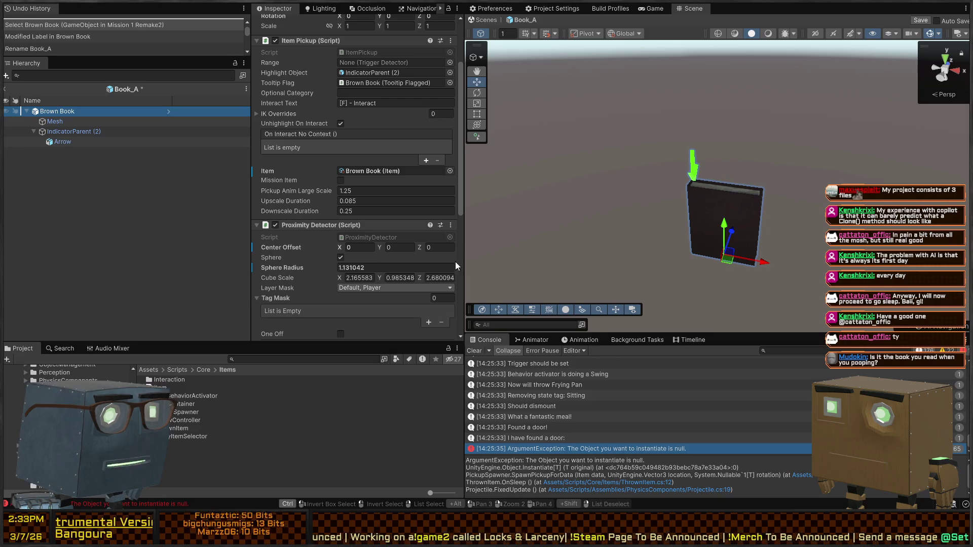
key("ctrl+s")
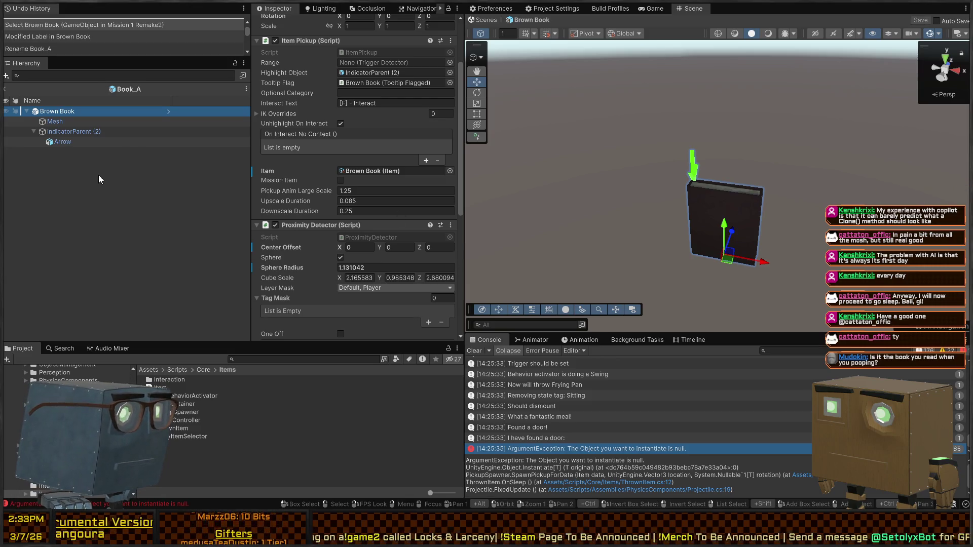
scroll(355, 152, "up", 5)
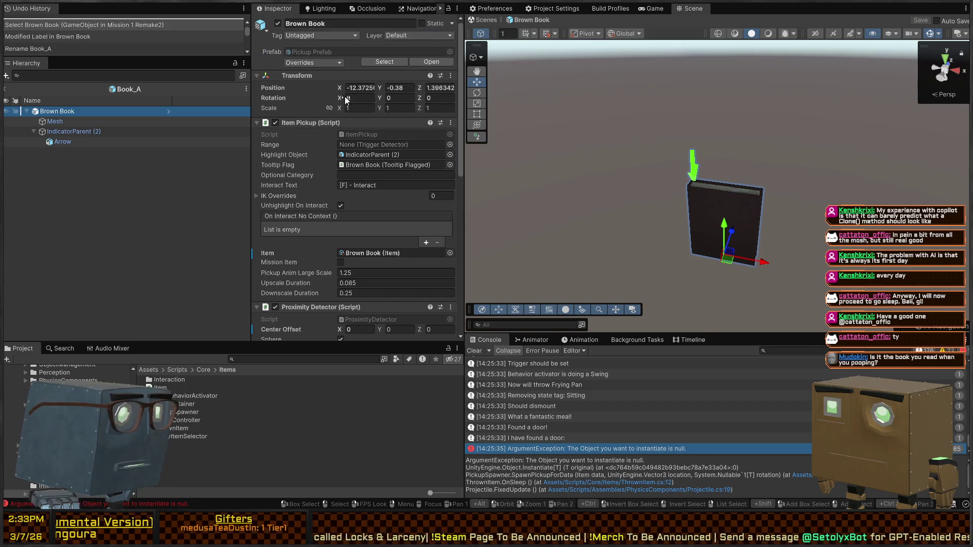
left_click(307, 52)
double_click(169, 387)
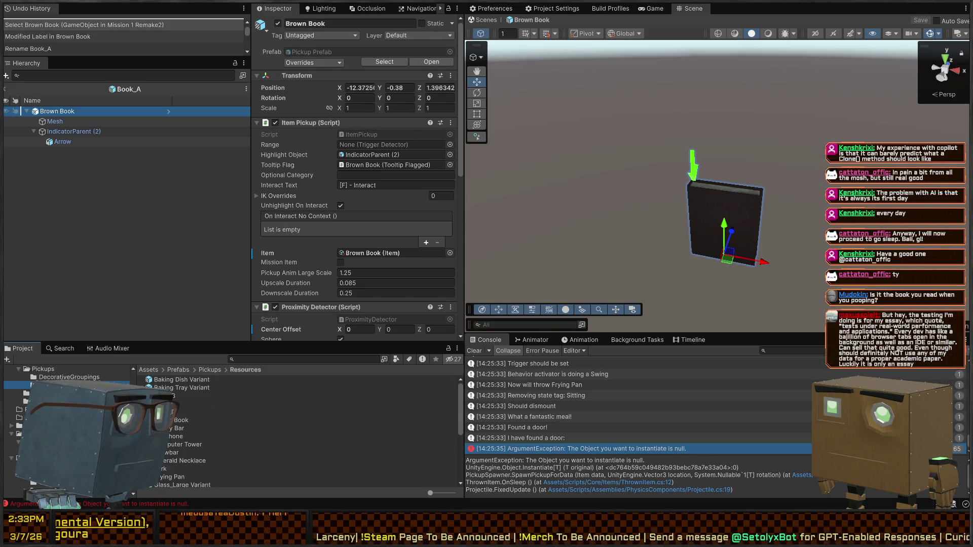
Open the Book_B prefab and rename its root object to Red Book
left_click(178, 396)
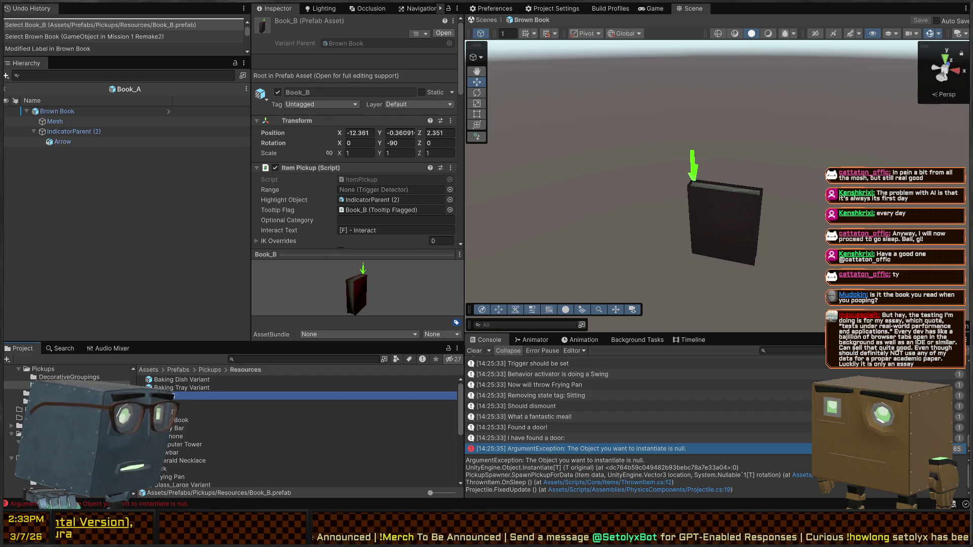
left_click(443, 33)
left_click(76, 109)
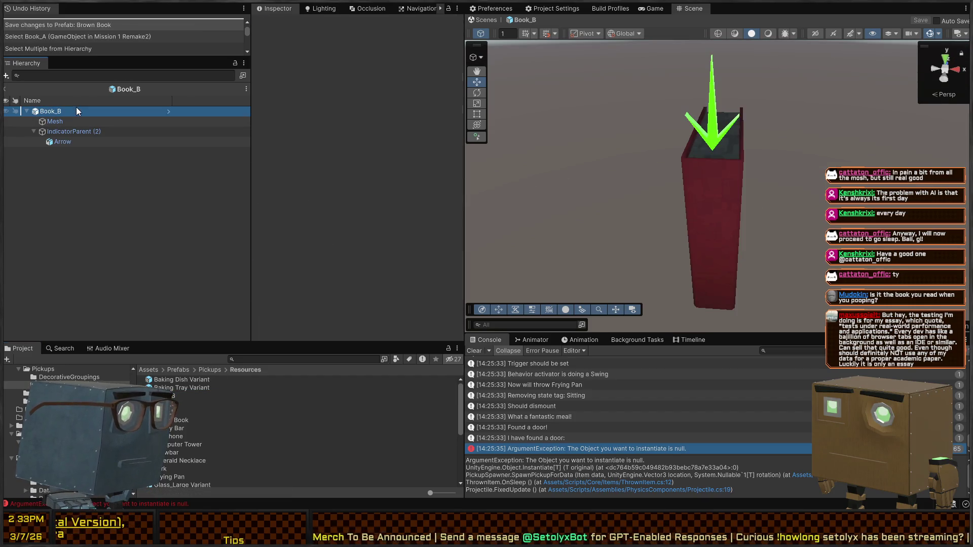
left_click(66, 120)
left_click(75, 113)
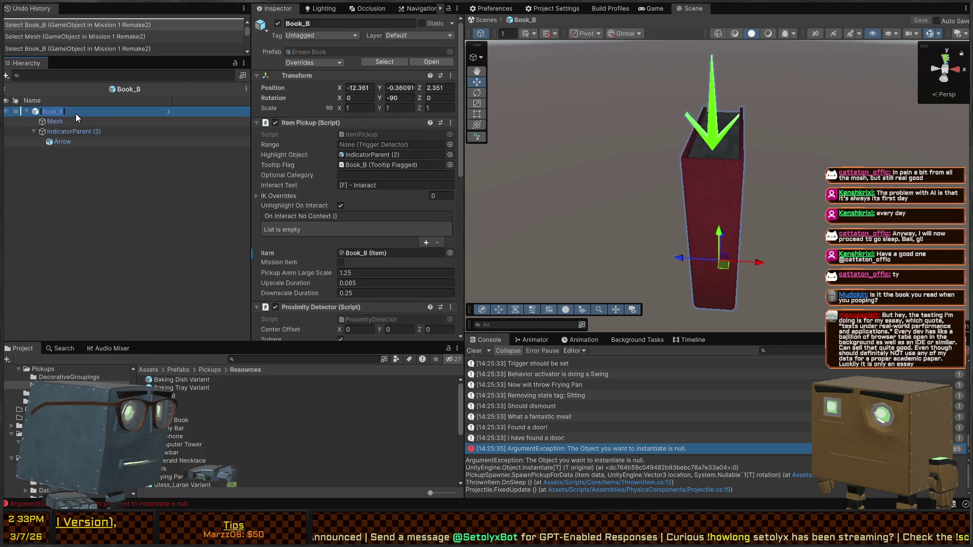
key("F2")
type("Red Book")
key("Return")
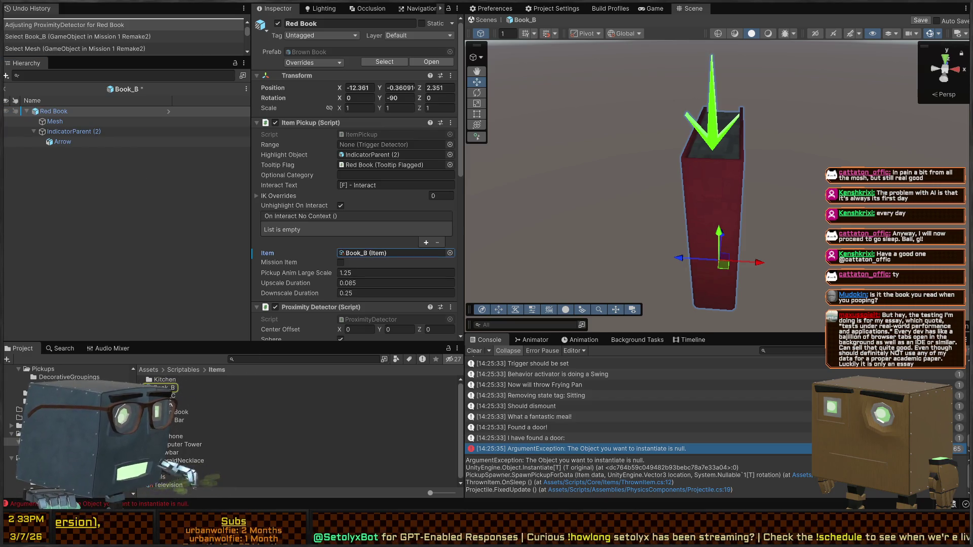
Rename the Book_B item asset to Red Book, set its Label to Red Book, and save
double_click(373, 253)
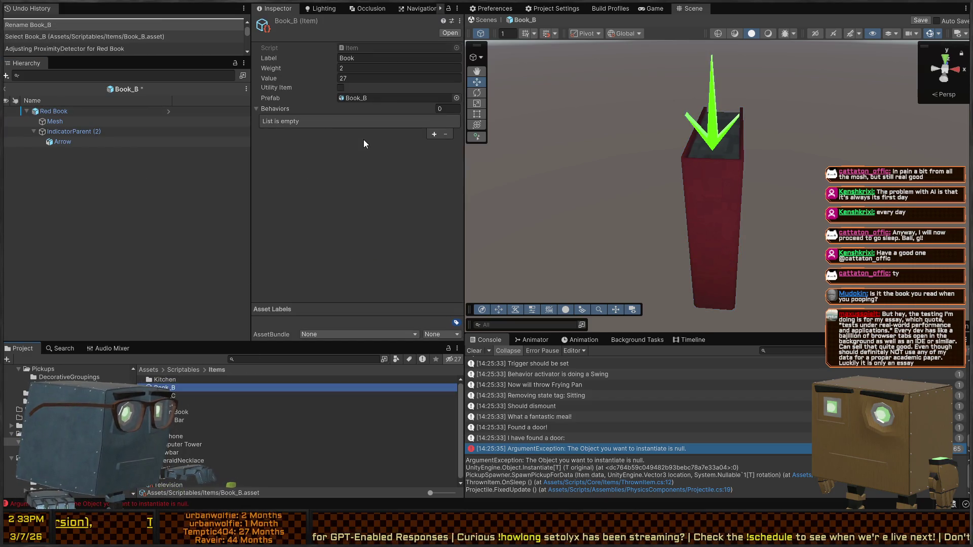
key("F2")
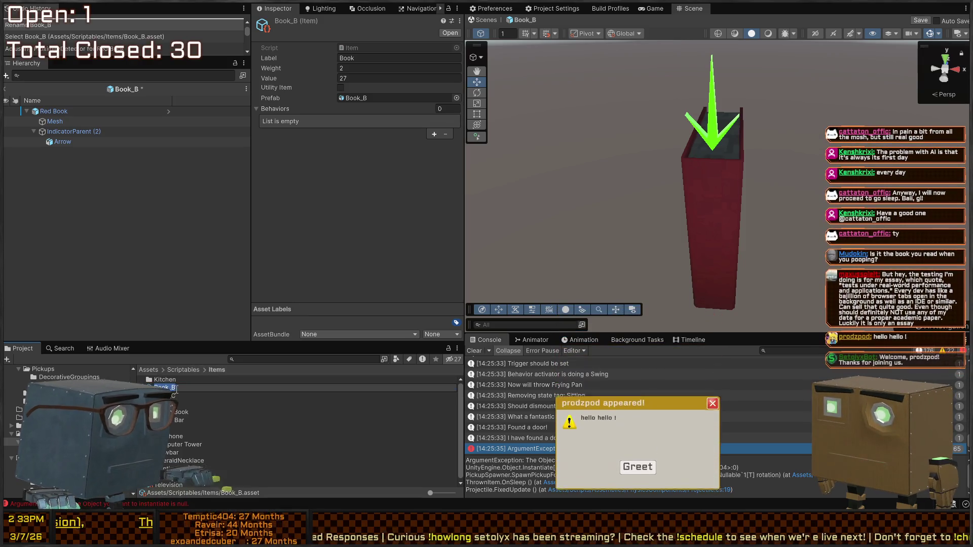
type("Red Book")
key("Return")
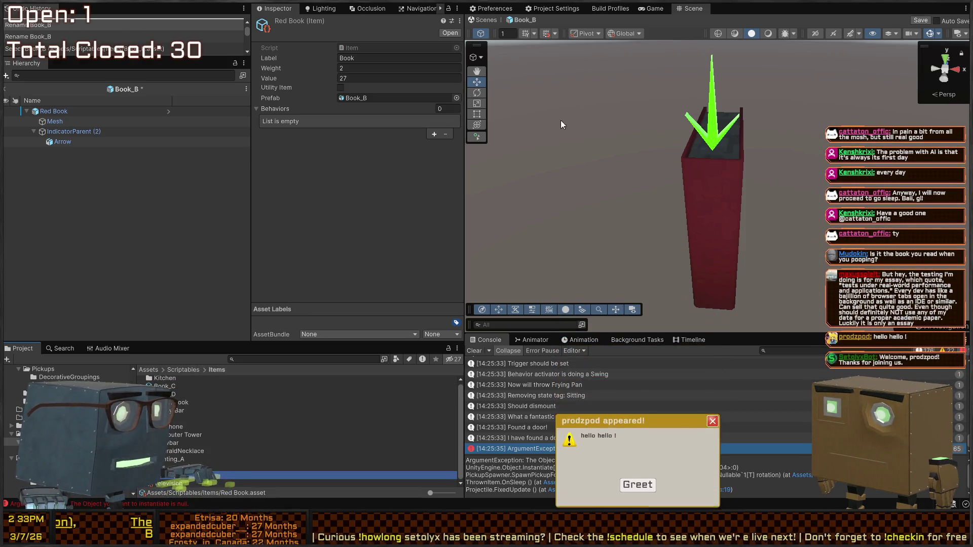
left_click(379, 58)
type("Red Book")
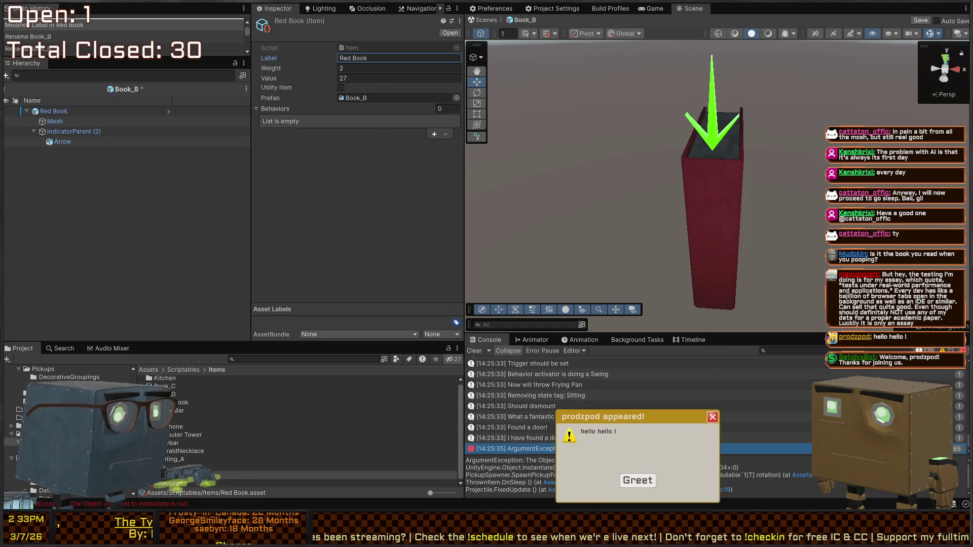
key("Return")
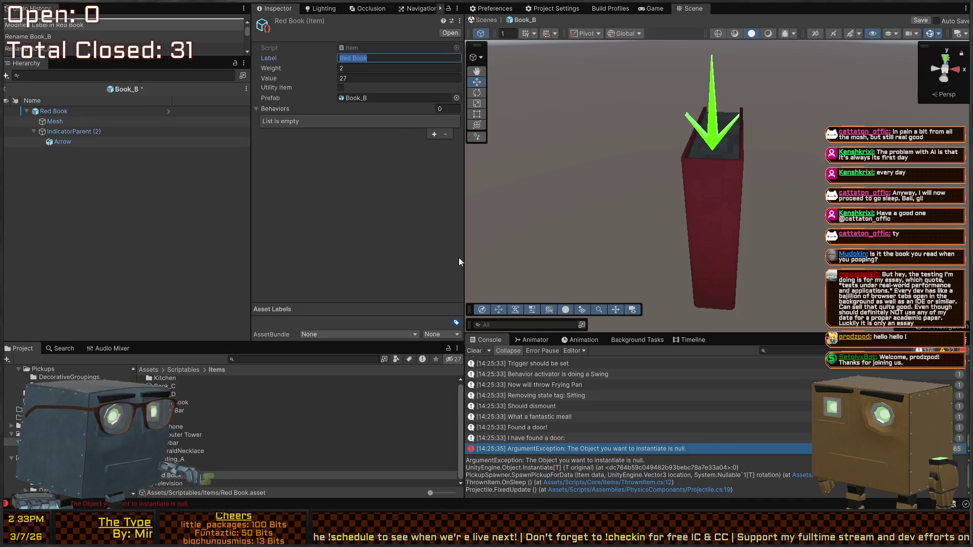
key("ctrl+s")
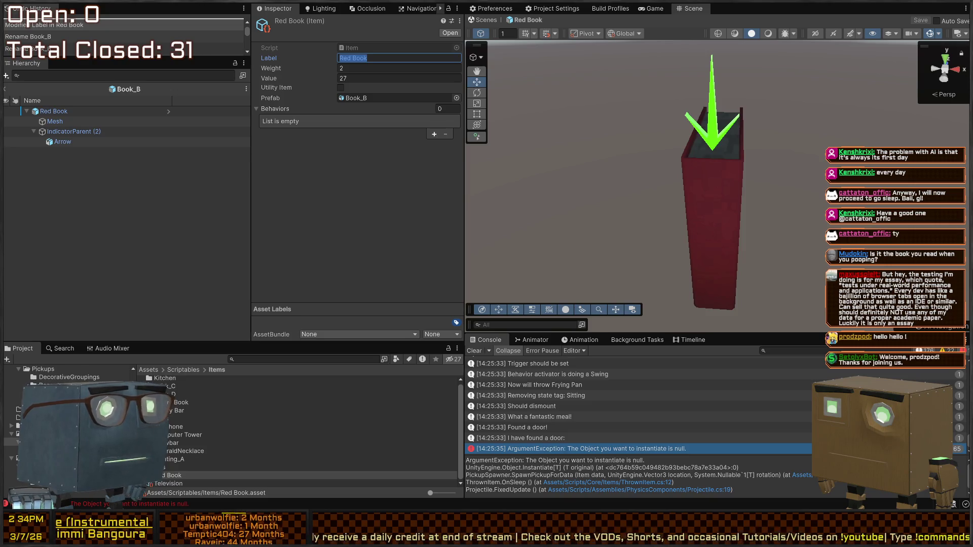
left_click(318, 219)
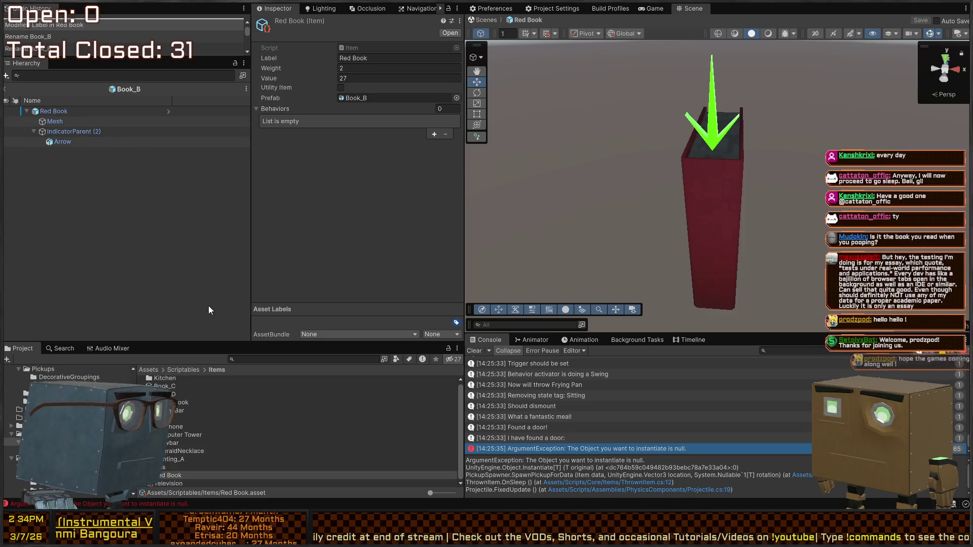
left_click(172, 388)
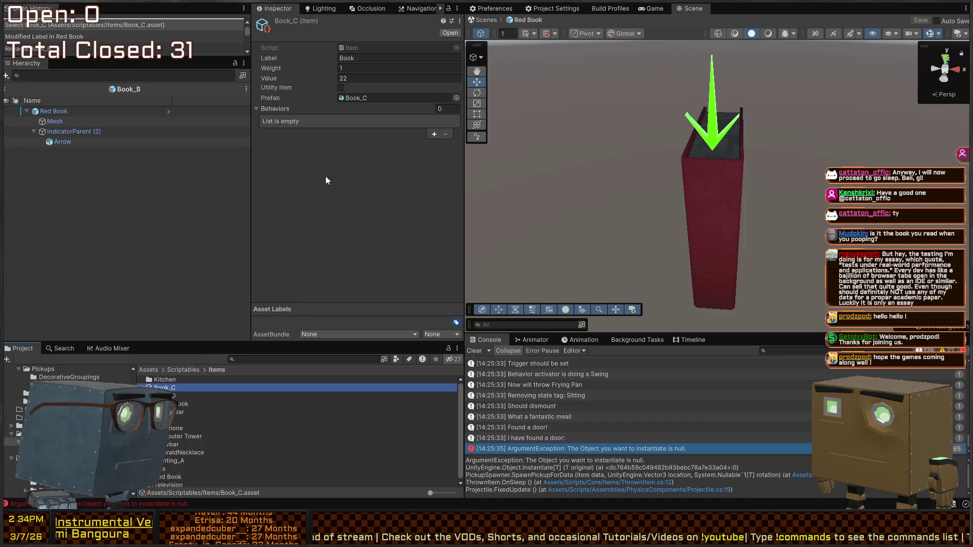
Rename the Book_C pickup prefab to Green Book
left_click(346, 97)
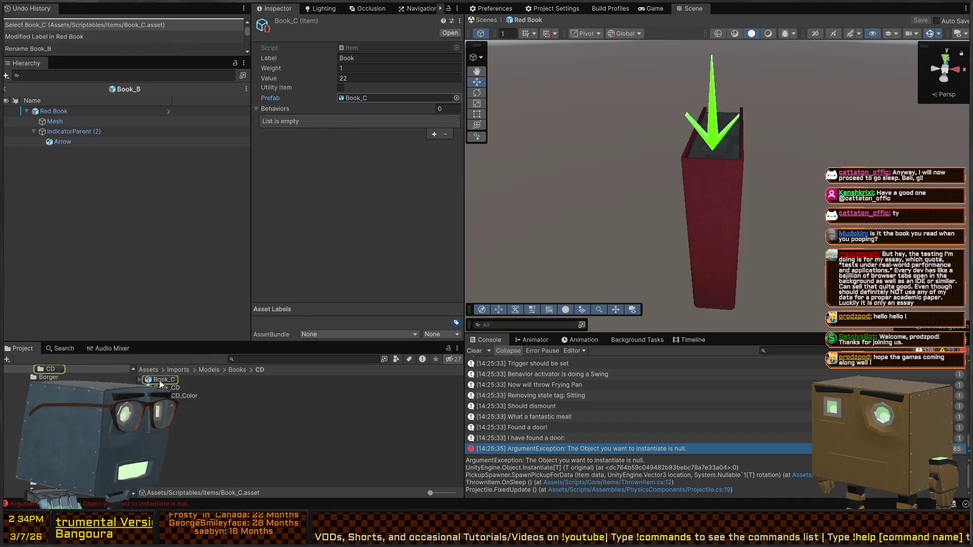
left_click(162, 380)
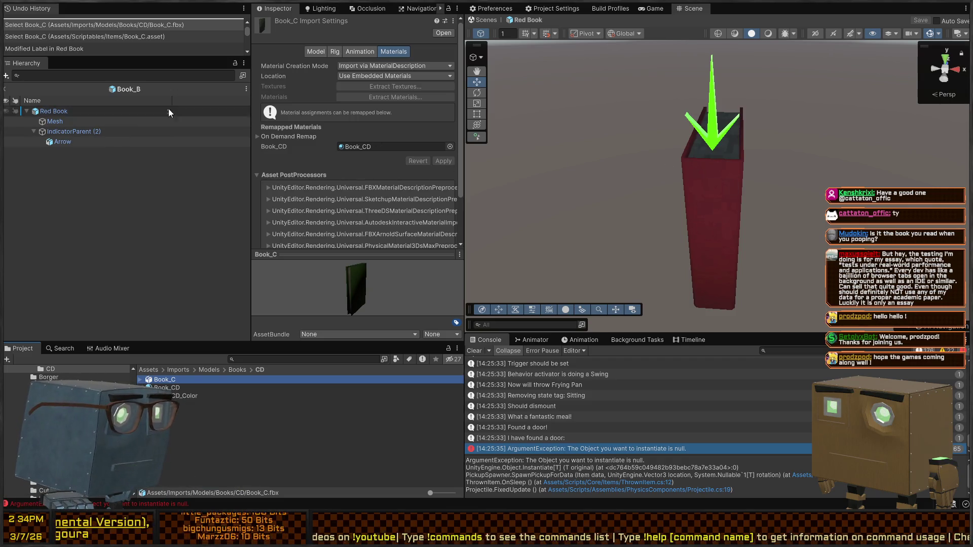
left_click(65, 111)
left_click(336, 53)
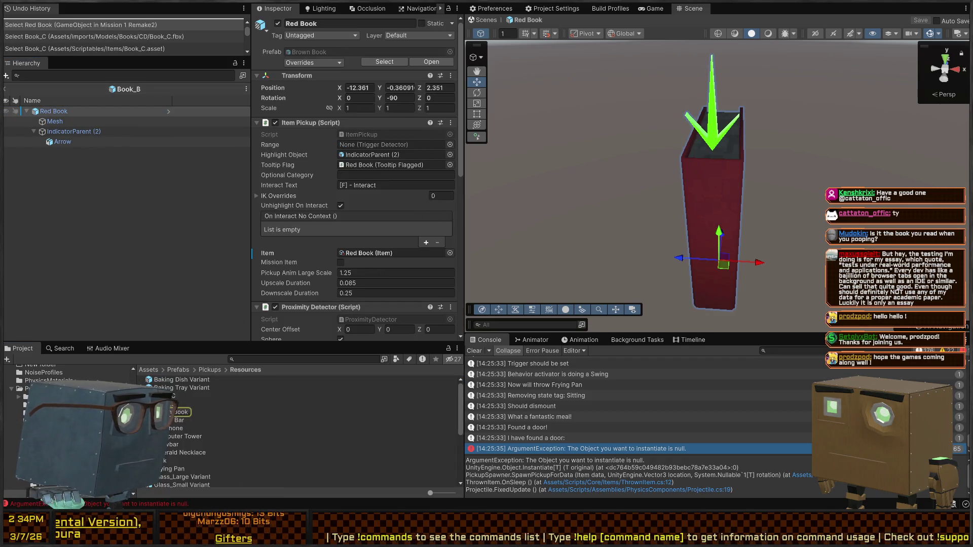
left_click(177, 396)
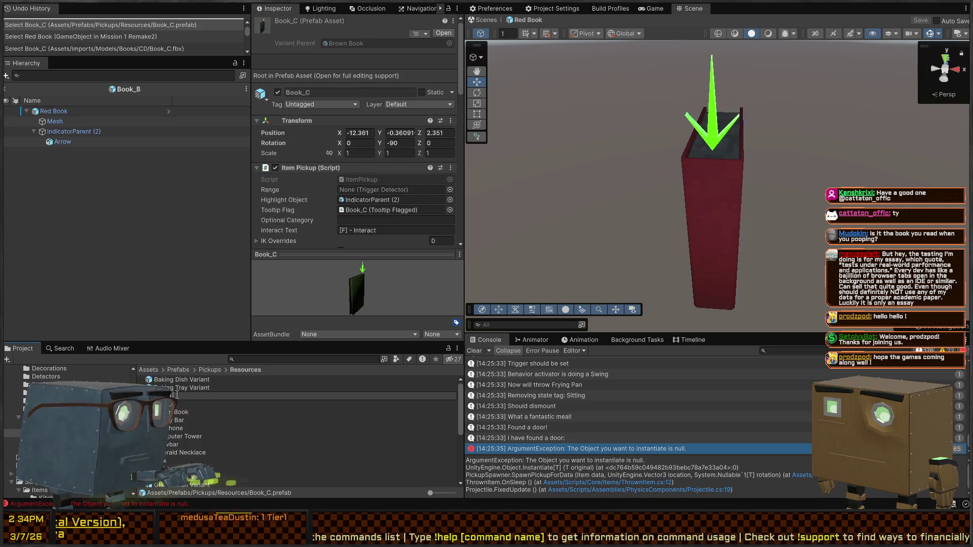
key("Return")
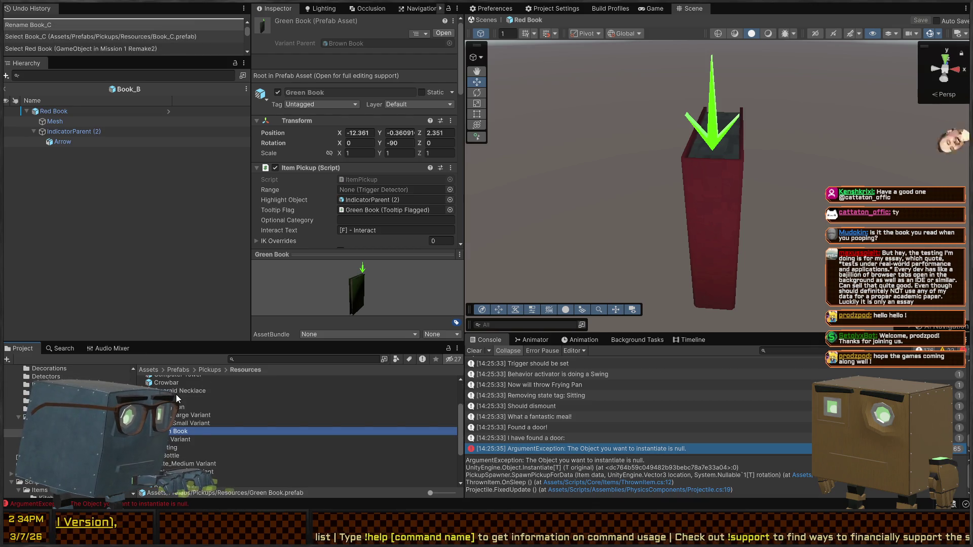
Rename the Book_D pickup prefab to Blue Book and open it for editing
scroll(178, 399, "up", 2)
left_click(178, 396)
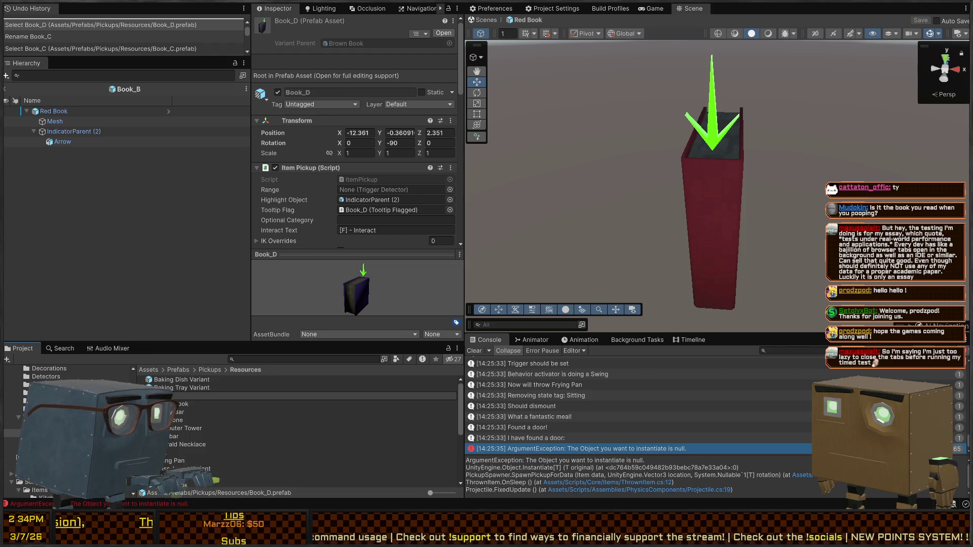
key("F2")
left_click_drag(364, 297, 342, 295)
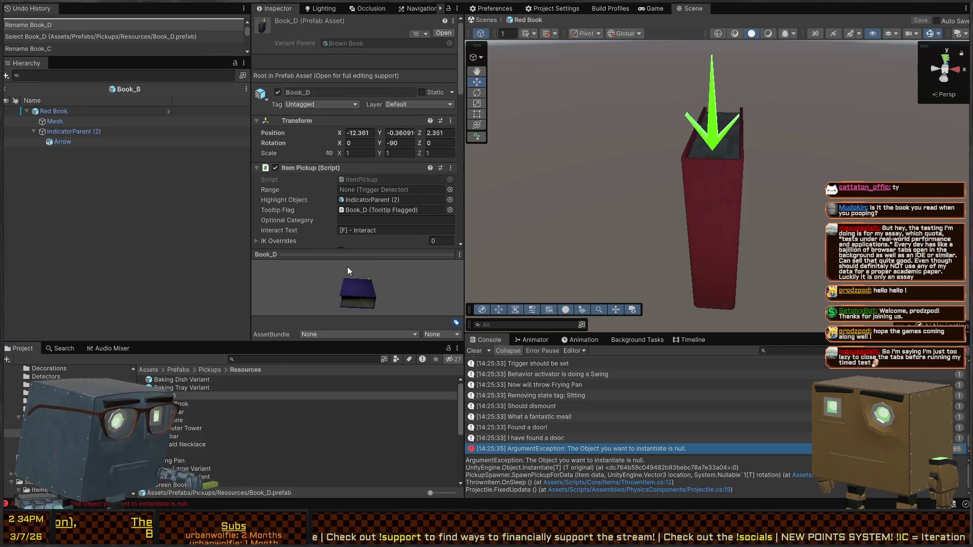
left_click(175, 396)
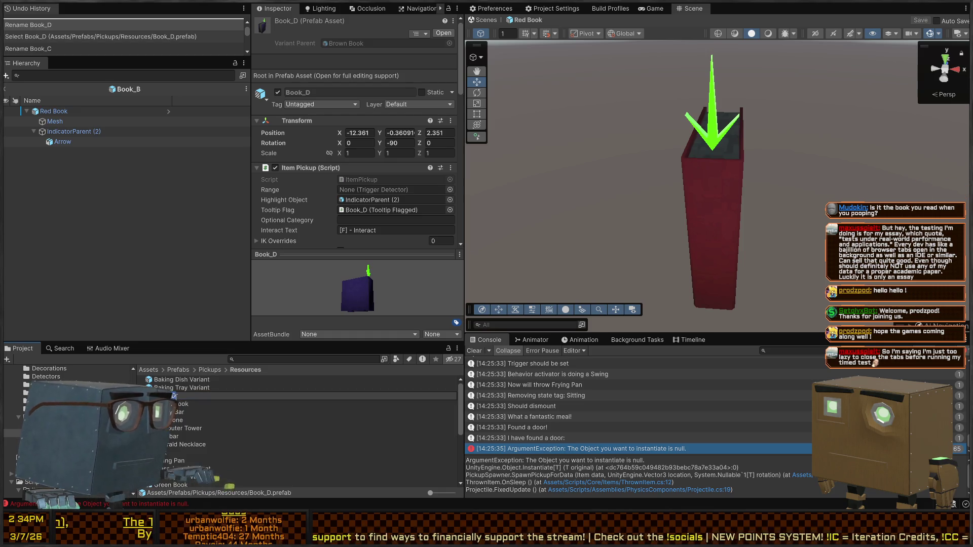
key("Return")
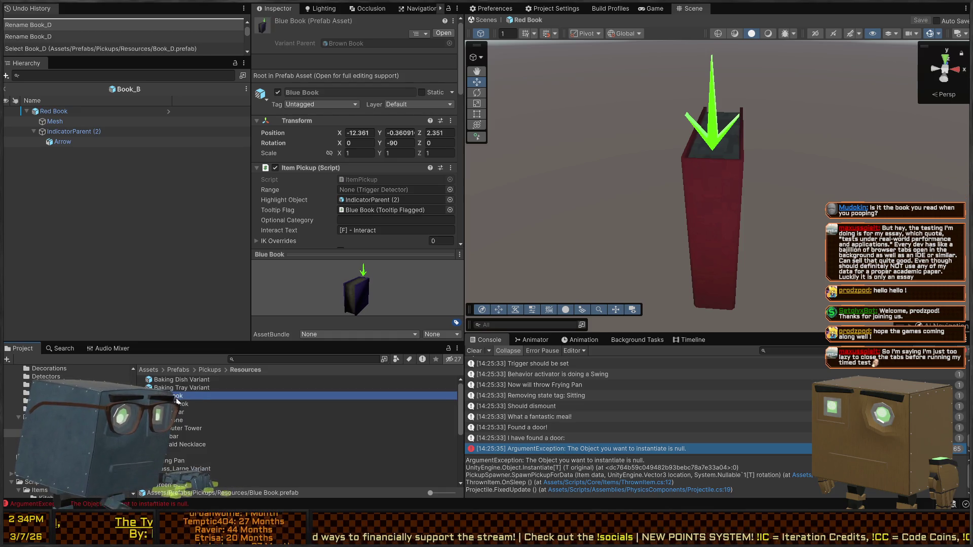
double_click(197, 396)
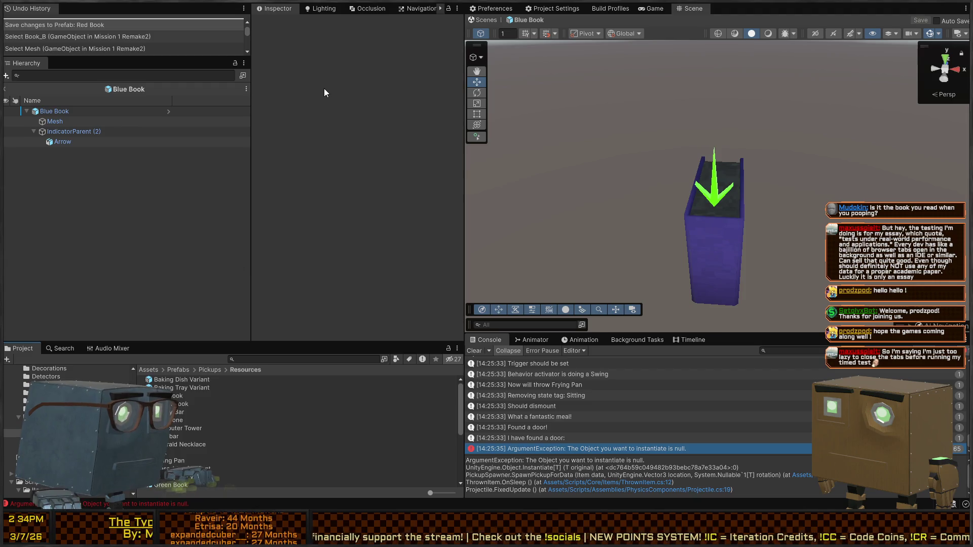
Find the Blue Book prefab's item asset and rename Book_D to Blue Book
left_click(84, 142)
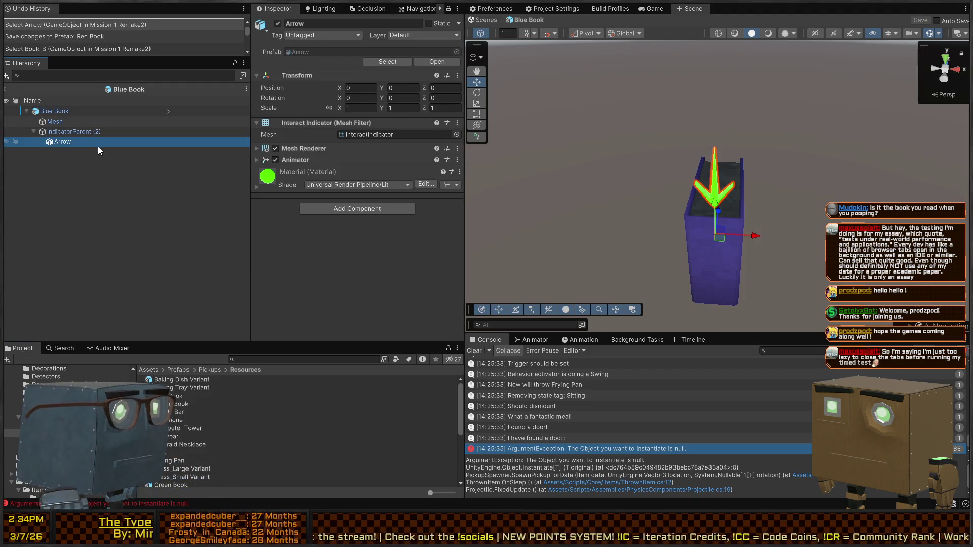
left_click(102, 120)
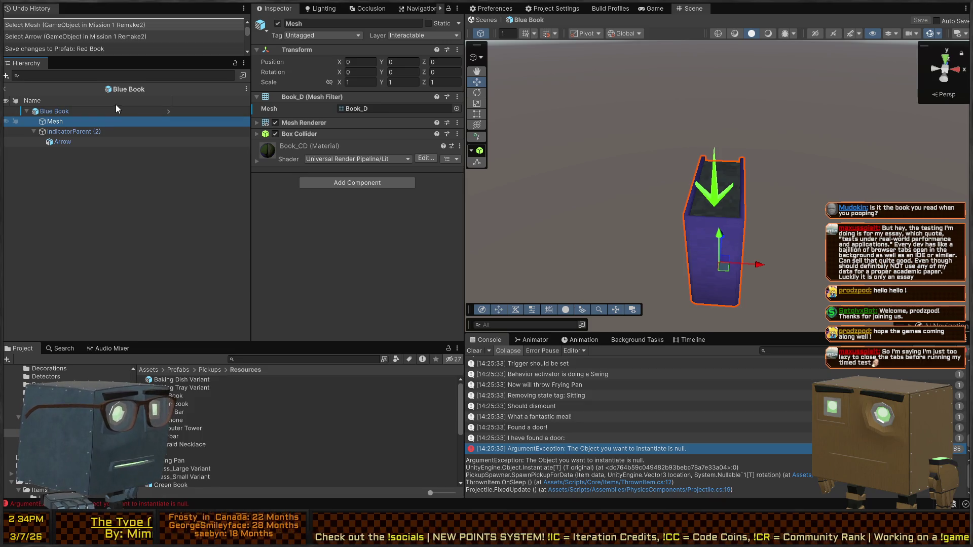
left_click(106, 111)
scroll(379, 218, "down", 2)
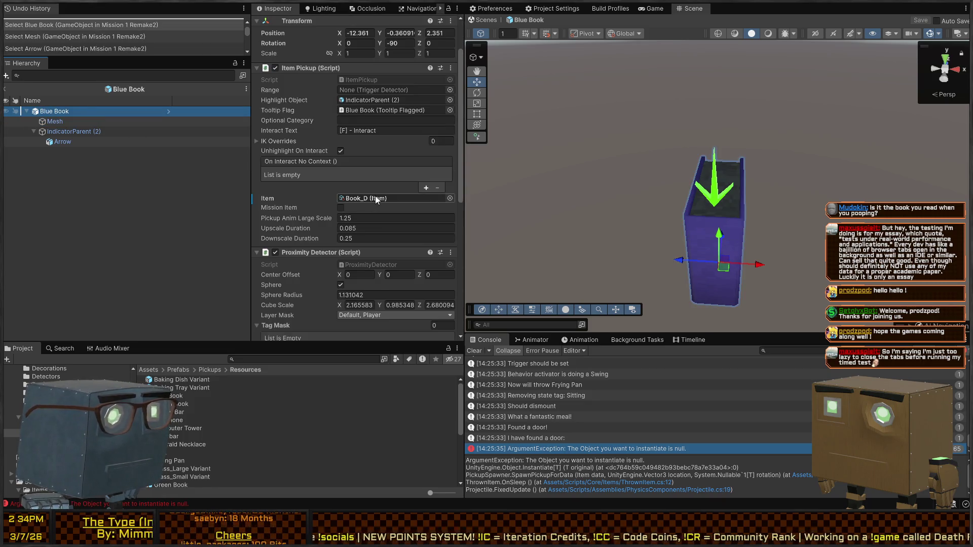
left_click(375, 198)
left_click(233, 395)
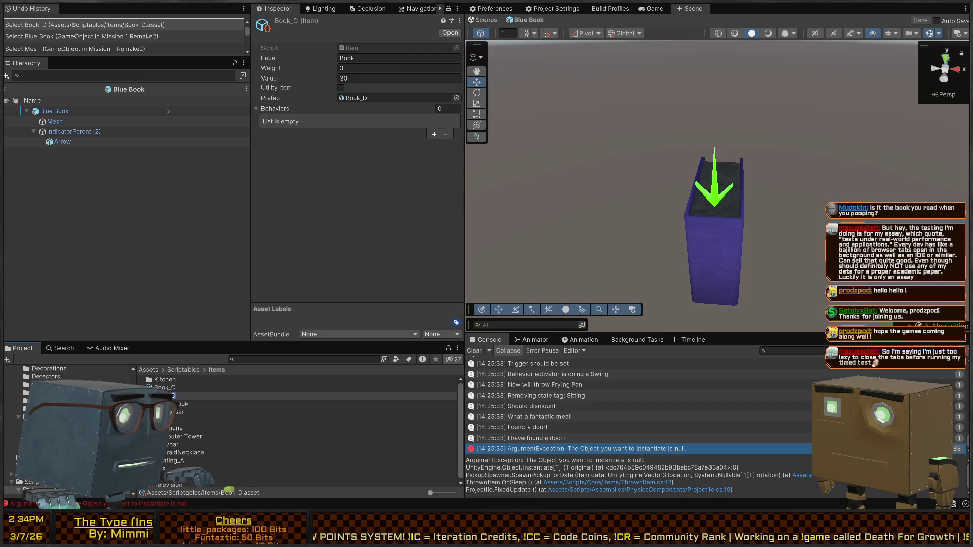
key("Return")
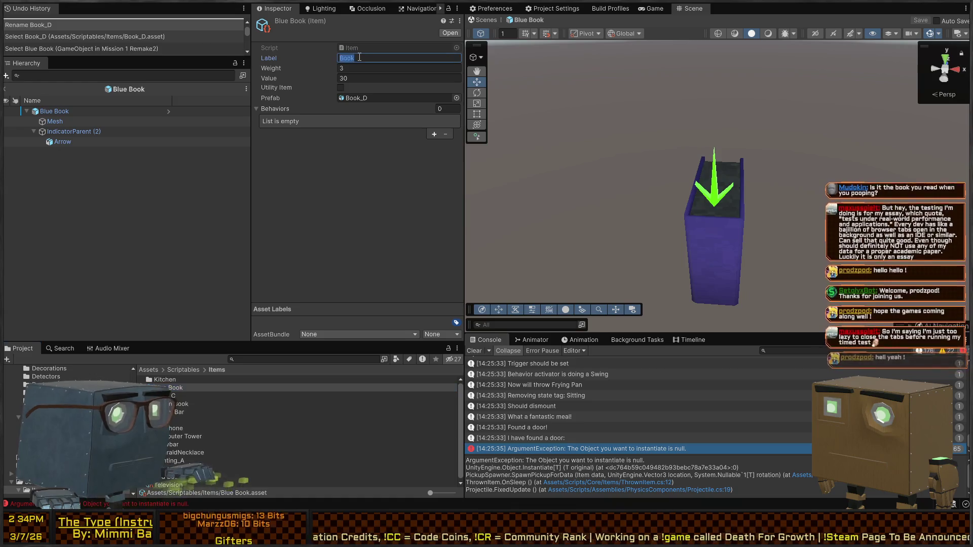
Rename the Book_C item asset to Green Book and set its Label to Green Book
key("Down")
key("F2")
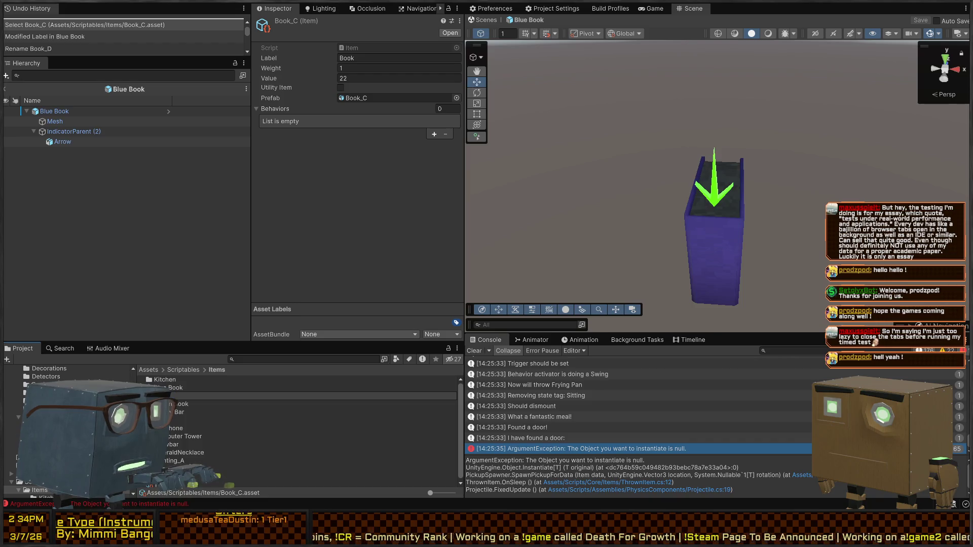
type("Book")
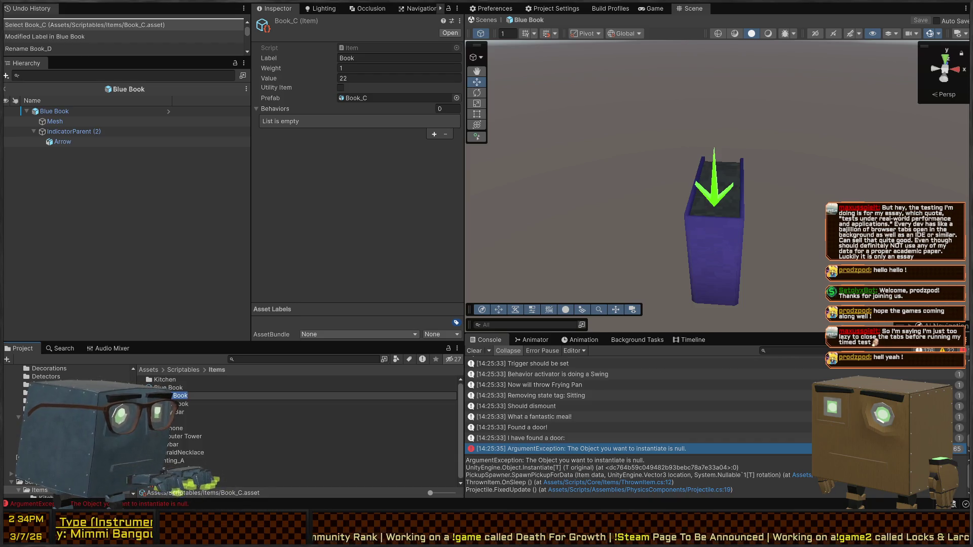
key("Return")
left_click(355, 58)
type("Green Book")
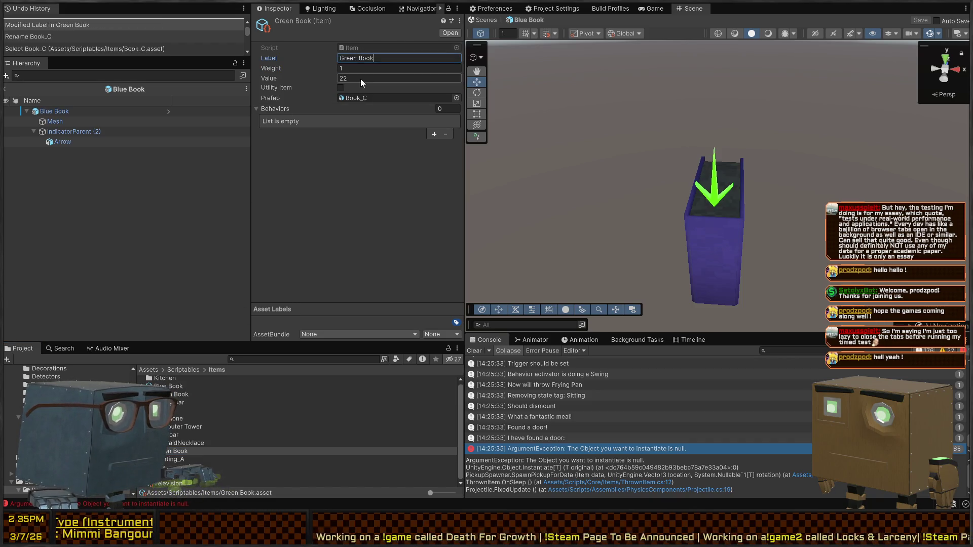
left_click(363, 99)
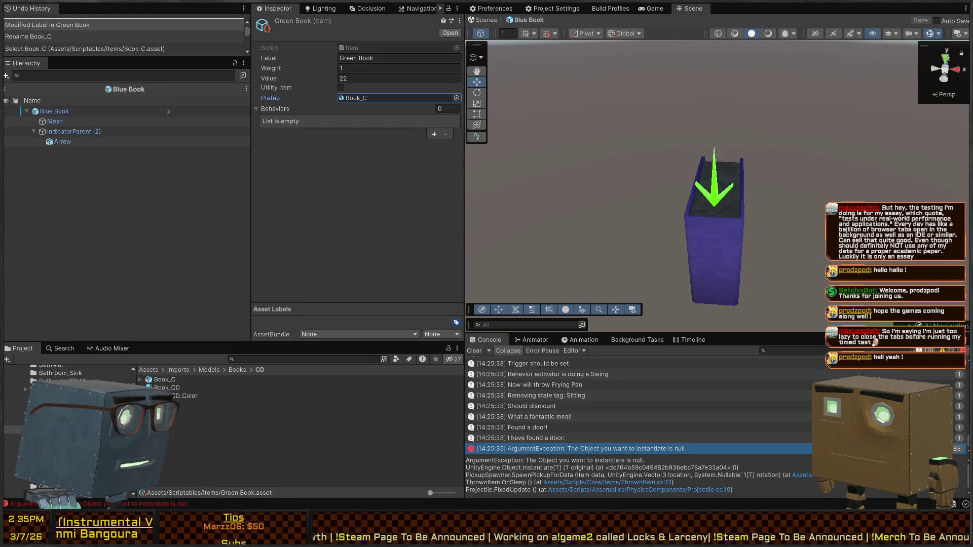
left_click(164, 388)
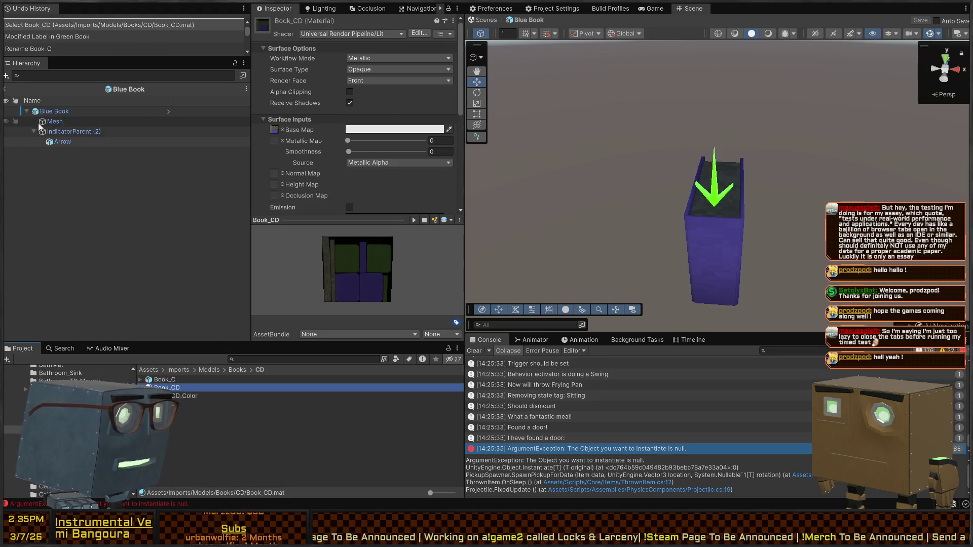
Check the pickup prefabs from Computer Tower through Glass_Large Variant
left_click(69, 111)
left_click(307, 51)
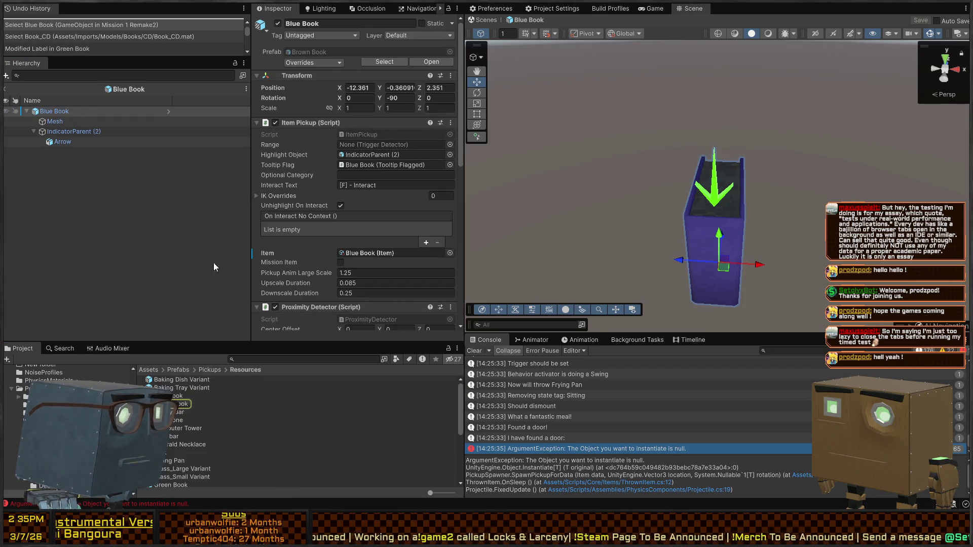
left_click(168, 397)
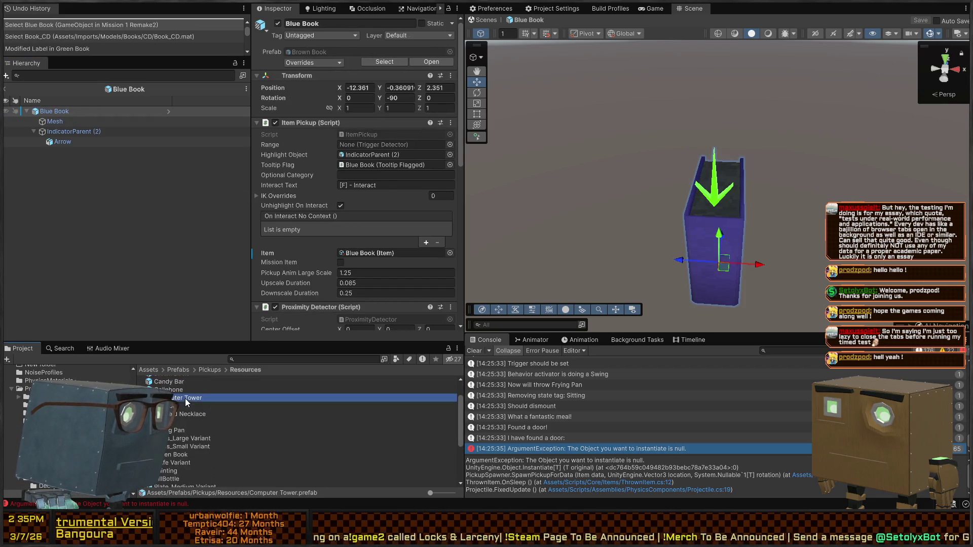
left_click(172, 406)
left_click(178, 414)
left_click(175, 422)
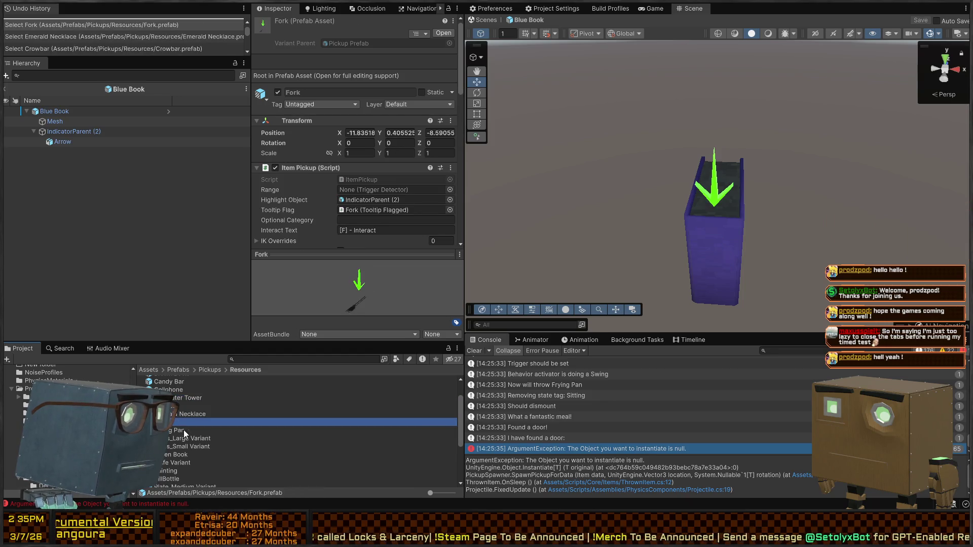
left_click(181, 430)
left_click(188, 439)
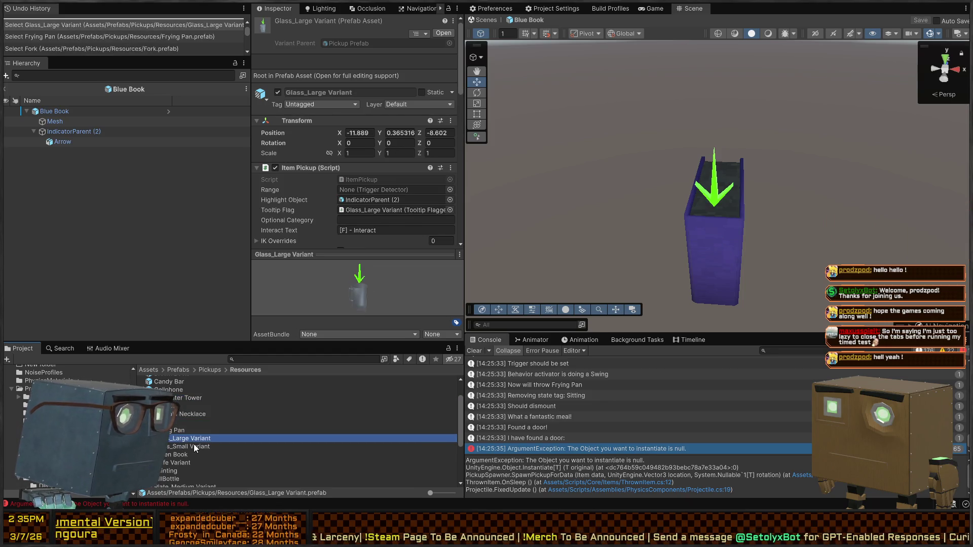
Inspect the Glass_Large and Glass_Small item assets, the latter labelled Small Glass
scroll(376, 205, "down", 2)
scroll(376, 204, "down", 5)
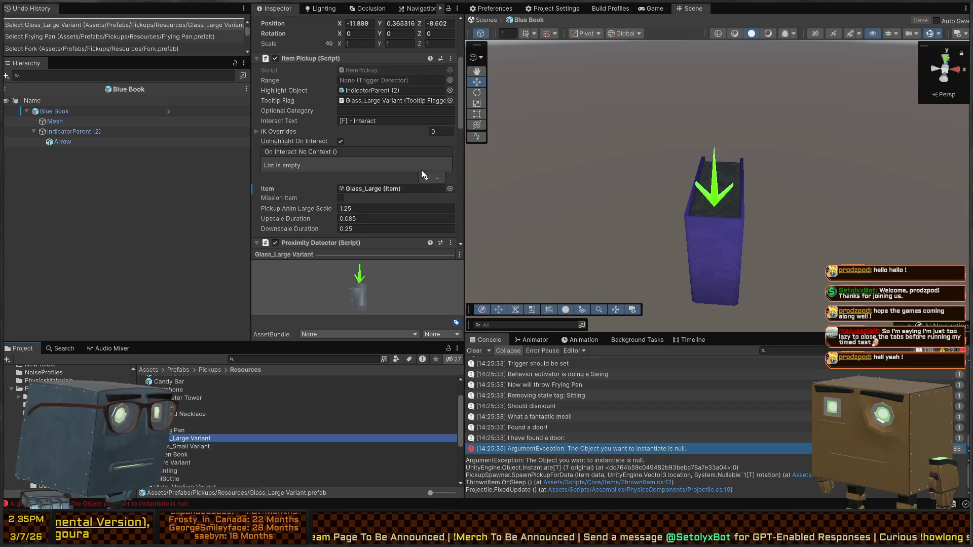
left_click(380, 136)
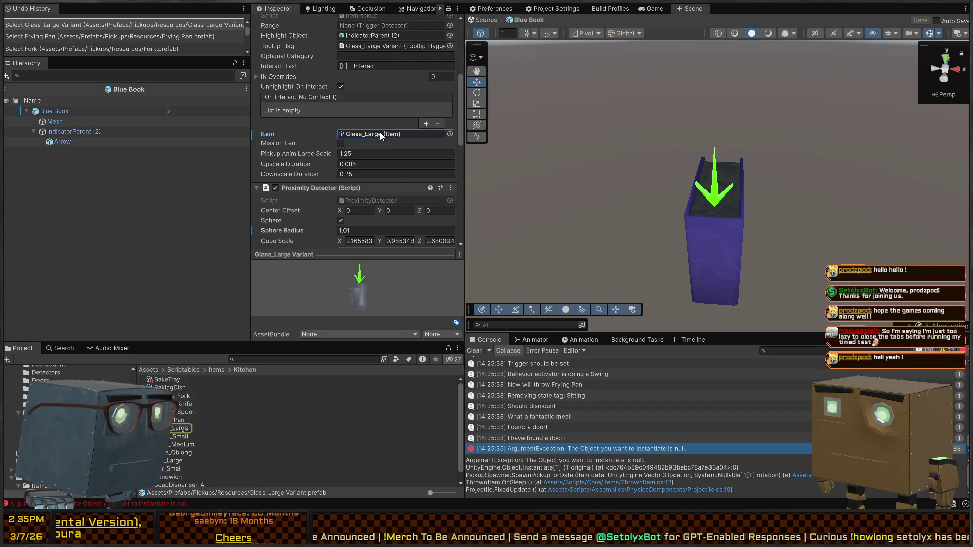
left_click(173, 427)
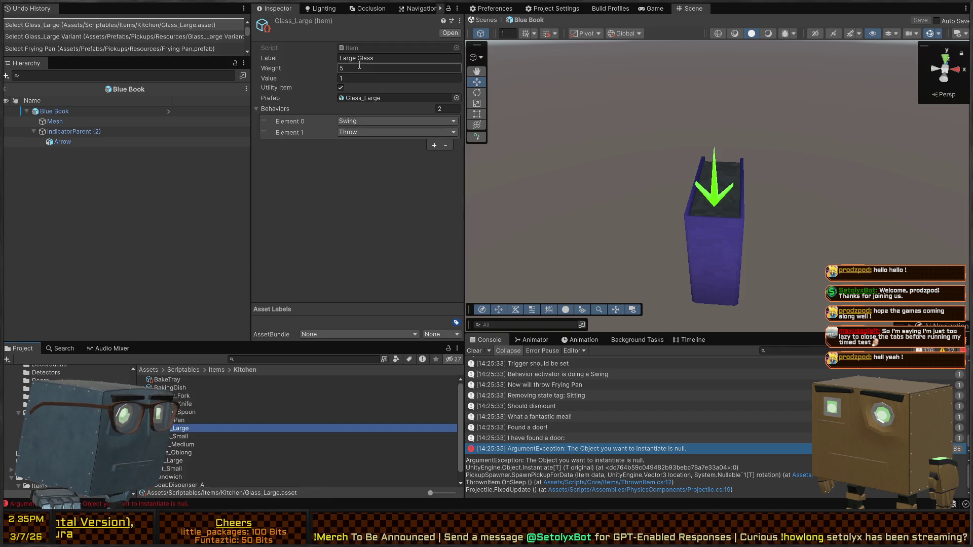
left_click(177, 436)
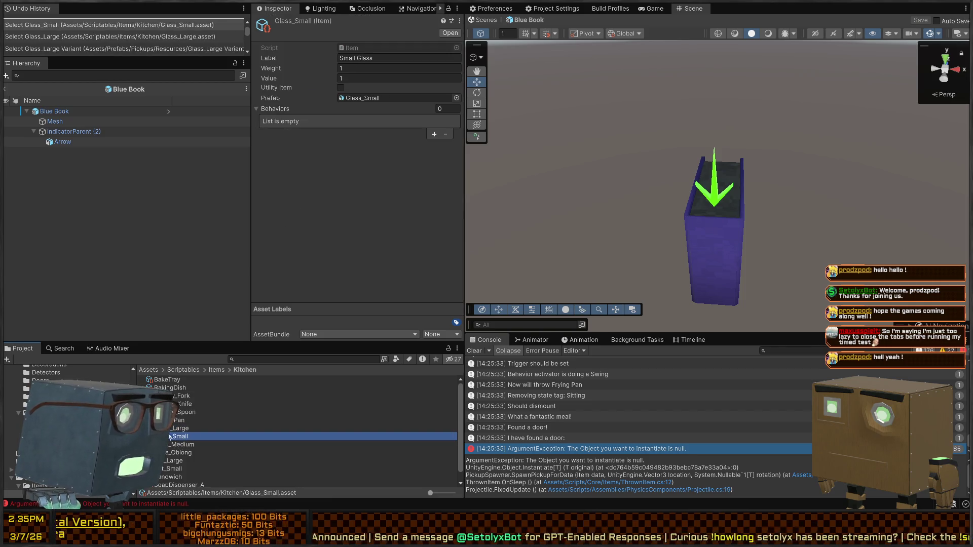
left_click(361, 98)
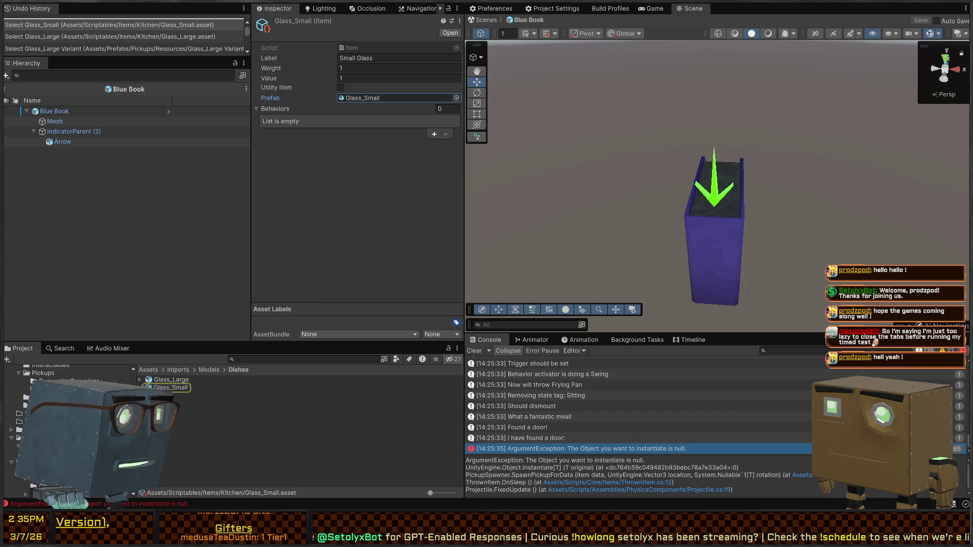
left_click(45, 420)
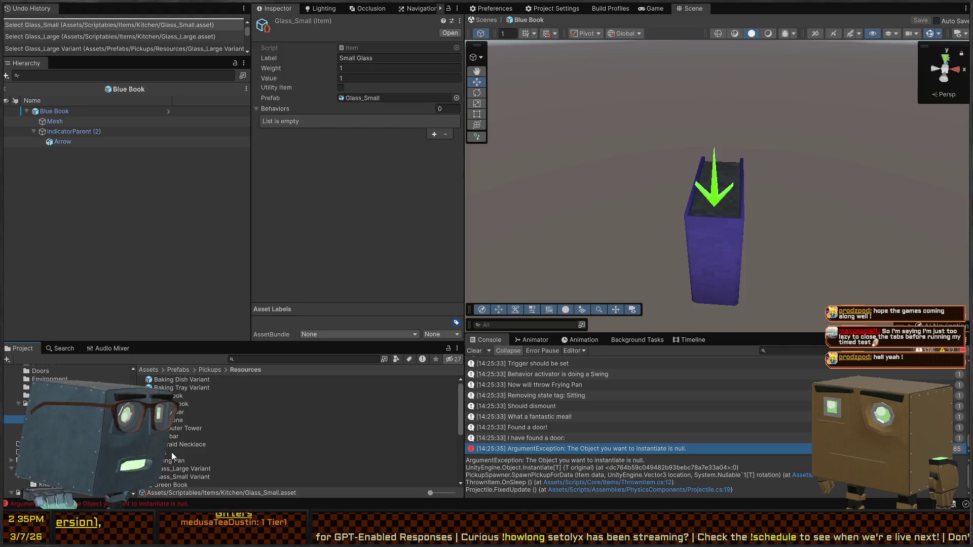
Compare the Pot_Small Variant and Pot_Large pickup prefabs, ending on Pot_Small Variant
scroll(184, 413, "down", 5)
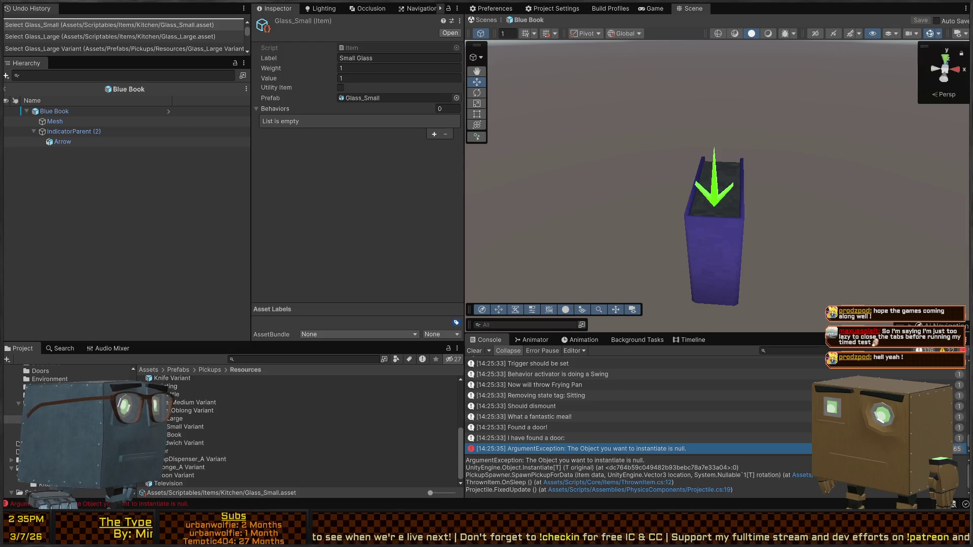
left_click(182, 427)
left_click(175, 417)
left_click(169, 427)
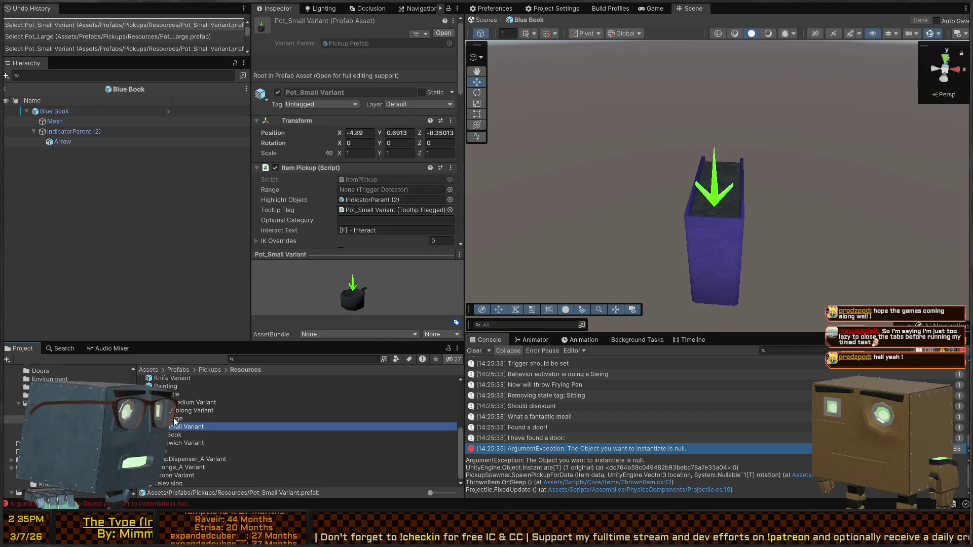
Rename the Plate_Medium Variant pickup prefab to Medium Plate
key("Up")
scroll(397, 175, "down", 4)
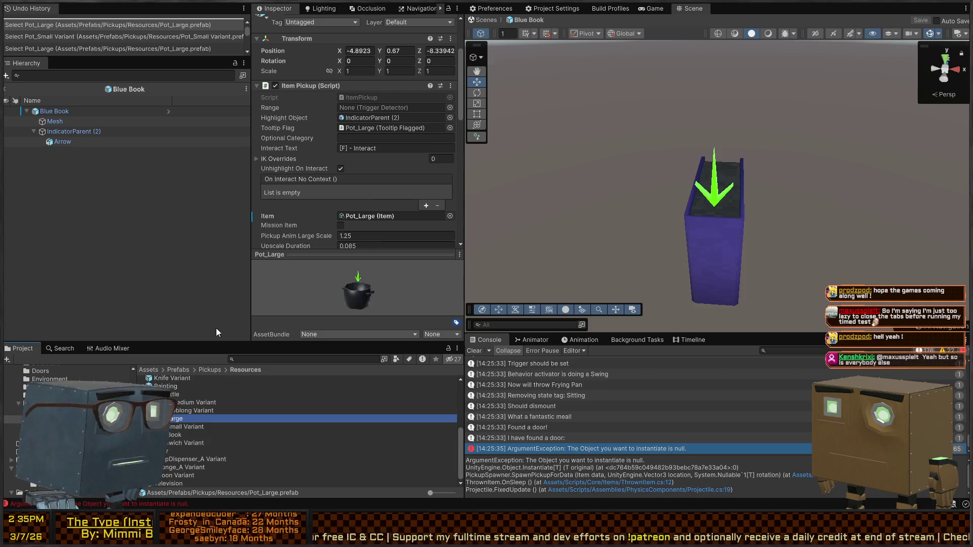
scroll(177, 427, "up", 1)
left_click(183, 424)
left_click(195, 414)
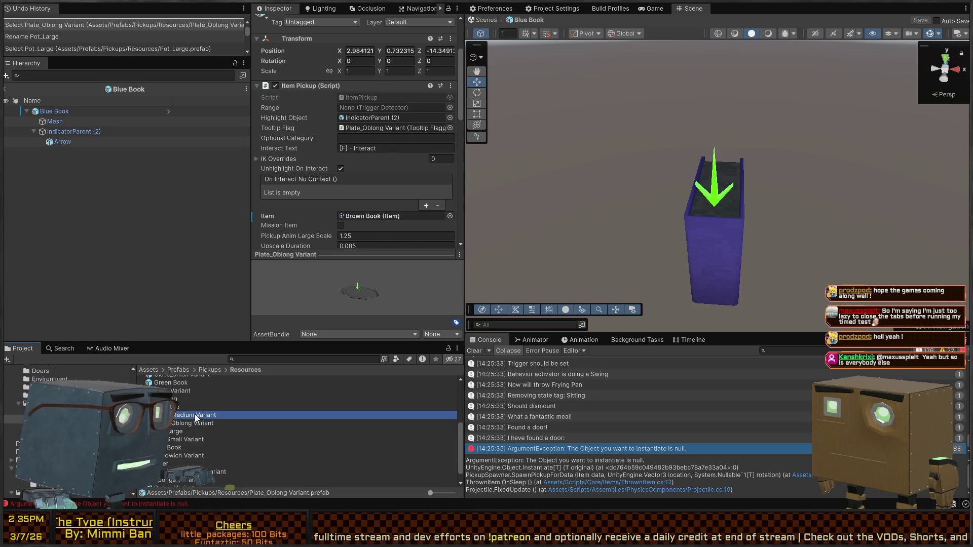
key("F2")
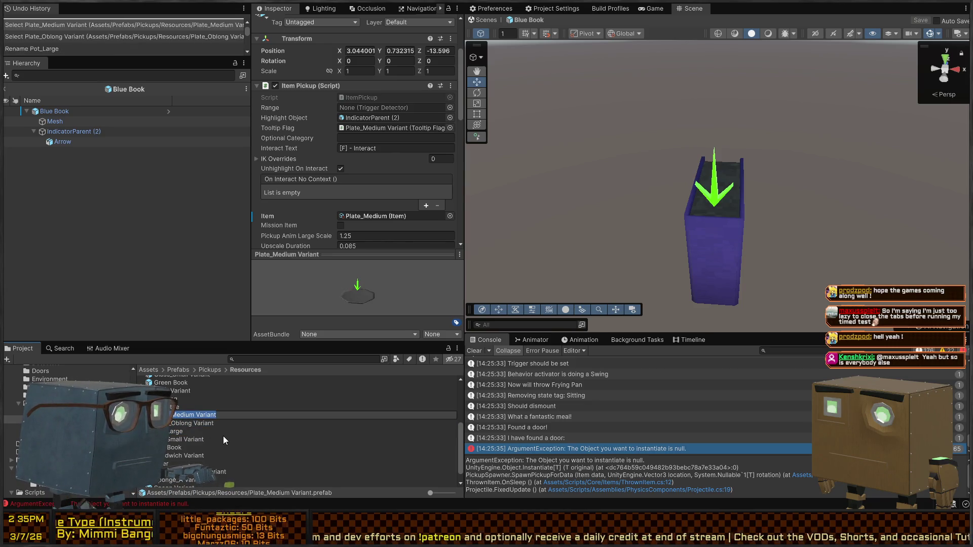
key("BackSpace")
type("Medium Plate")
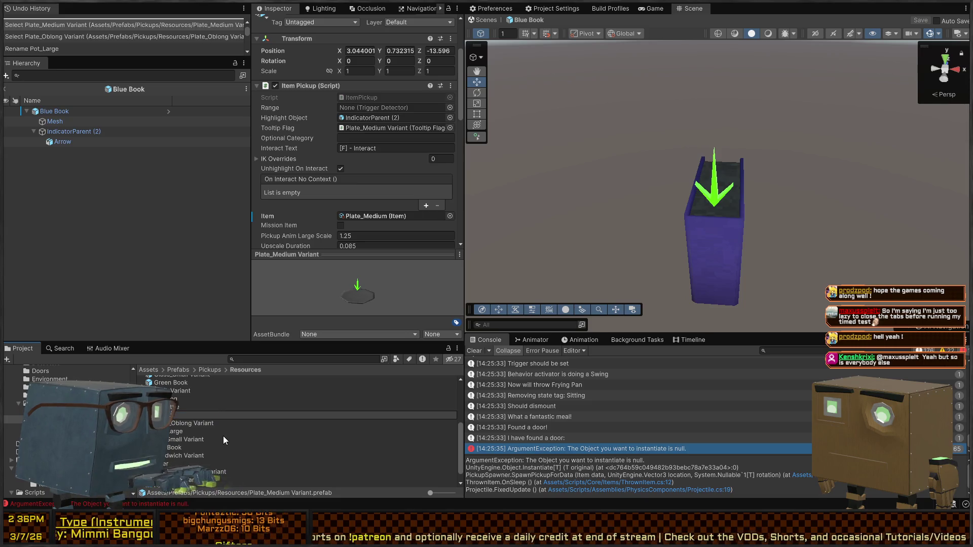
key("Return")
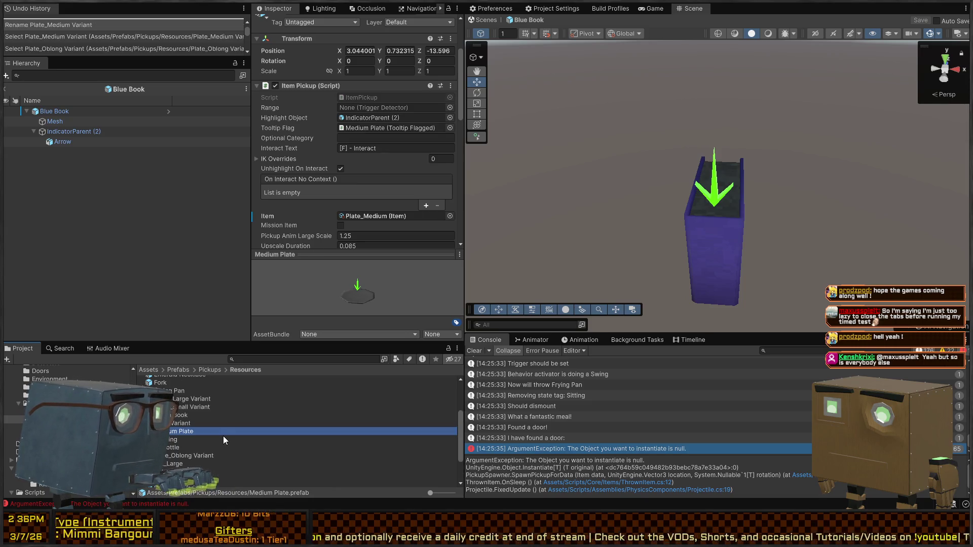
Rename the Plate_Oblong Variant pickup prefab to Oblong Plate
key("Down")
key("Down")
key("Down")
key("F2")
type("Oblong Plate")
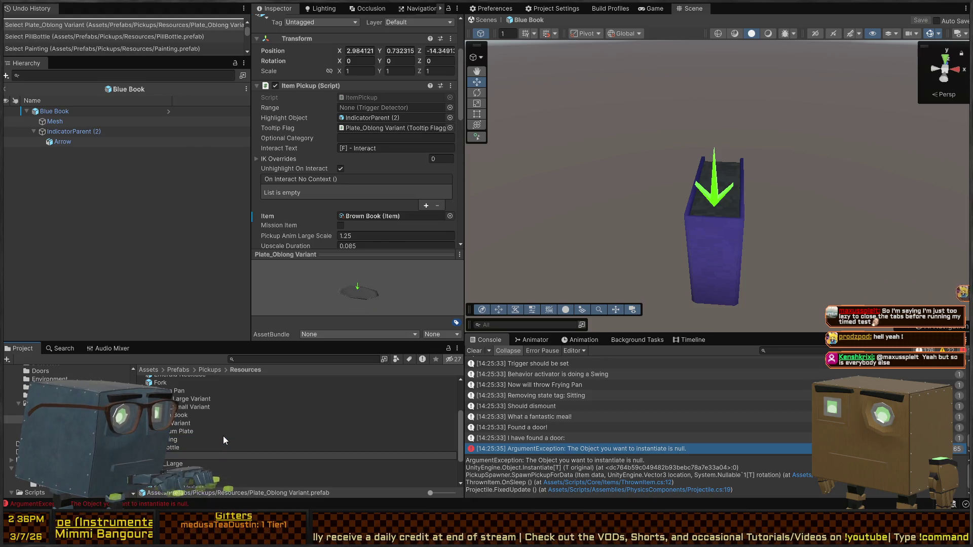
key("Return")
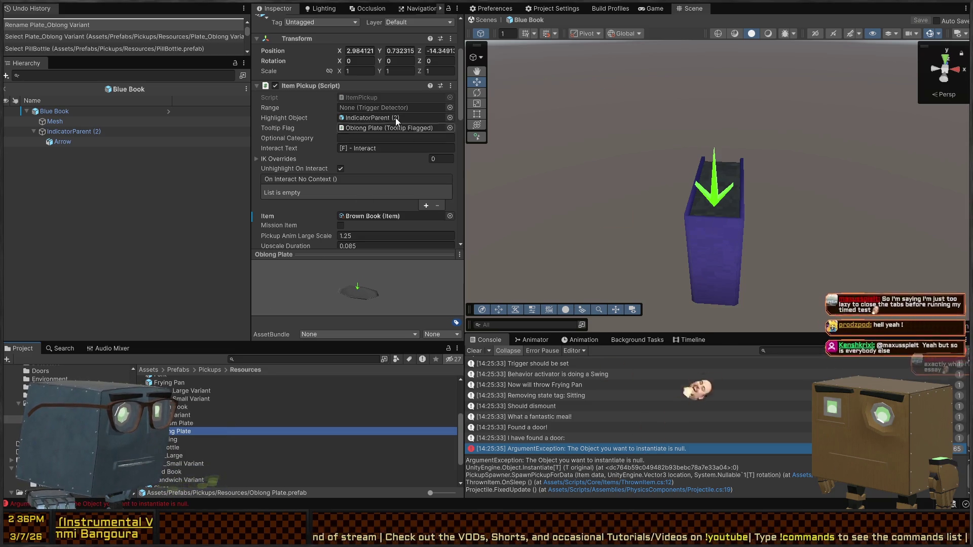
scroll(396, 181, "down", 3)
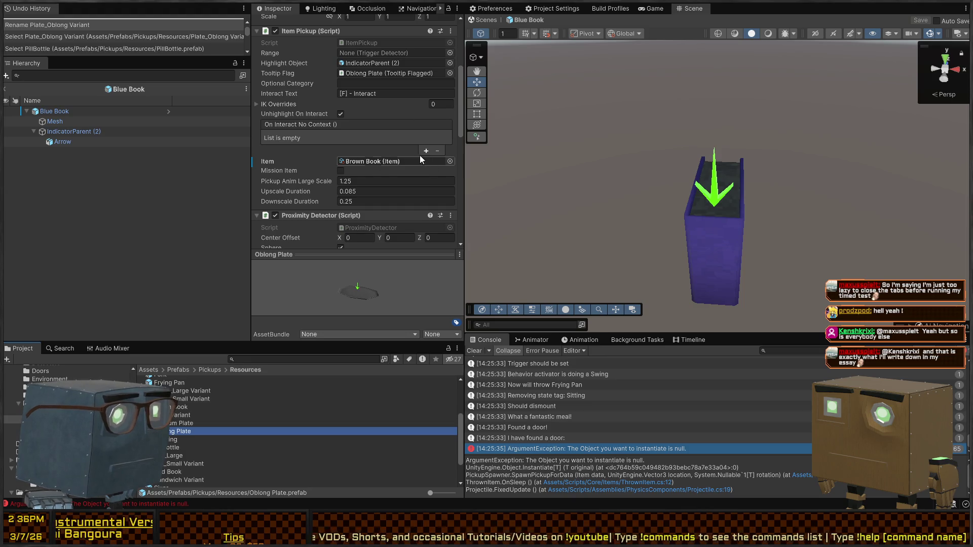
Assign Plate_Oblong as the Oblong Plate prefab's Item
scroll(326, 96, "up", 8)
scroll(373, 187, "down", 10)
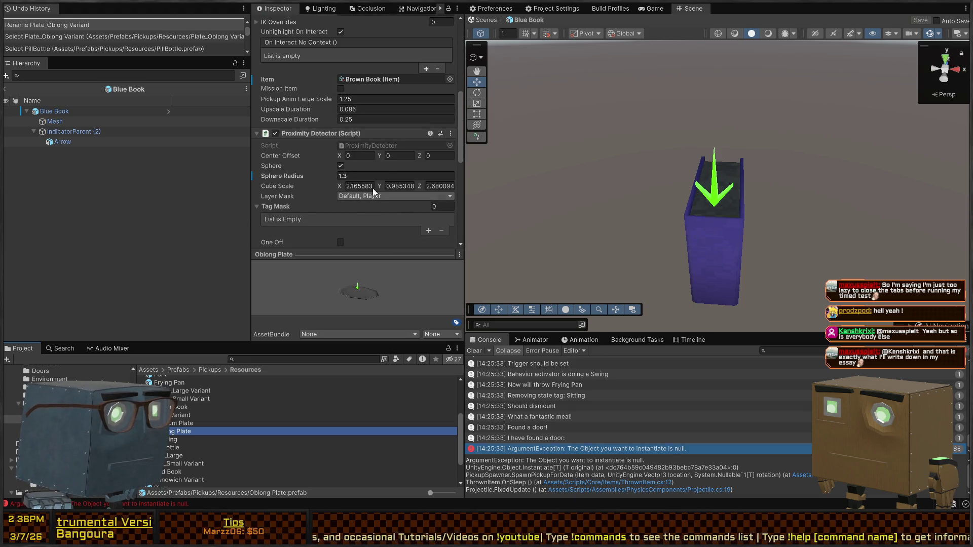
left_click(451, 80)
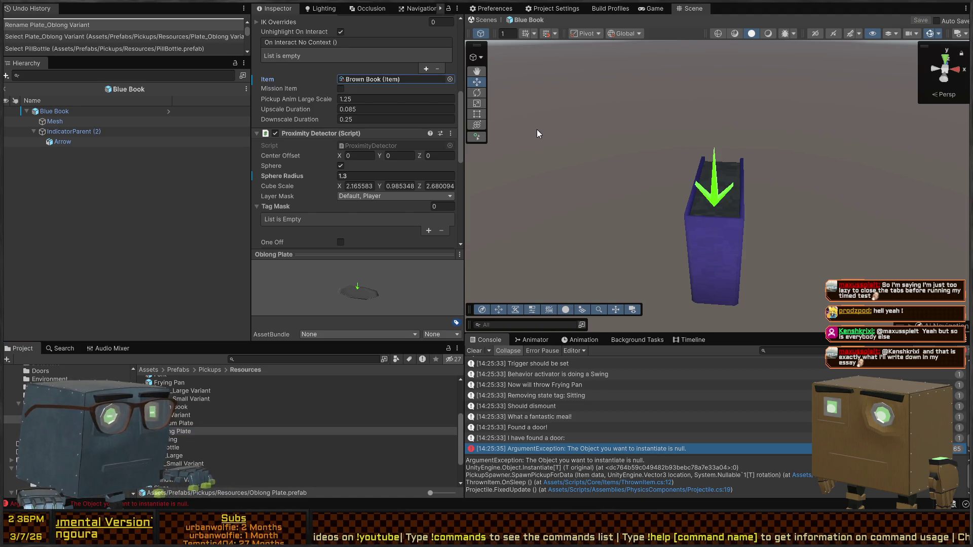
left_click_drag(567, 127, 414, 86)
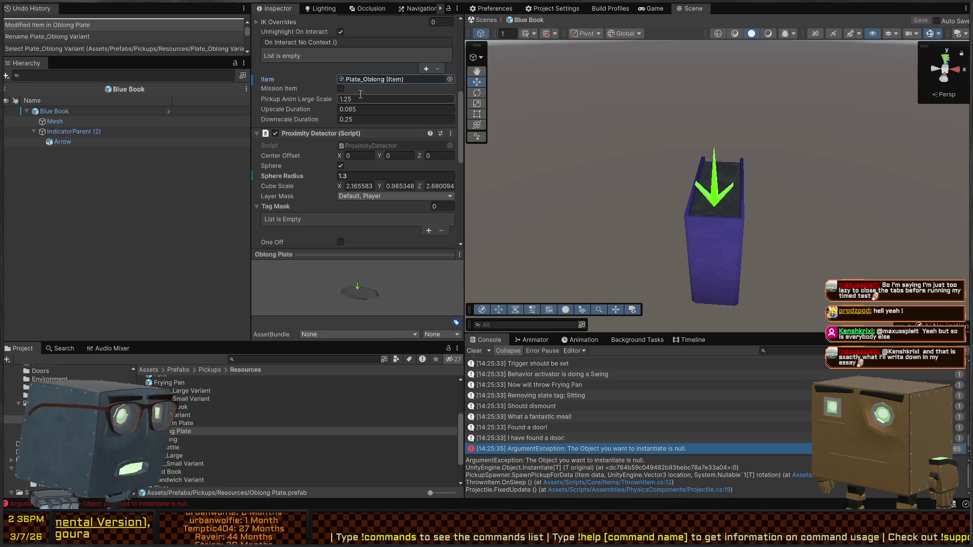
Set the Plate_Oblong and Plate_Medium item Labels to Oblong Plate and Medium Plate
left_click(401, 79)
left_click(213, 443)
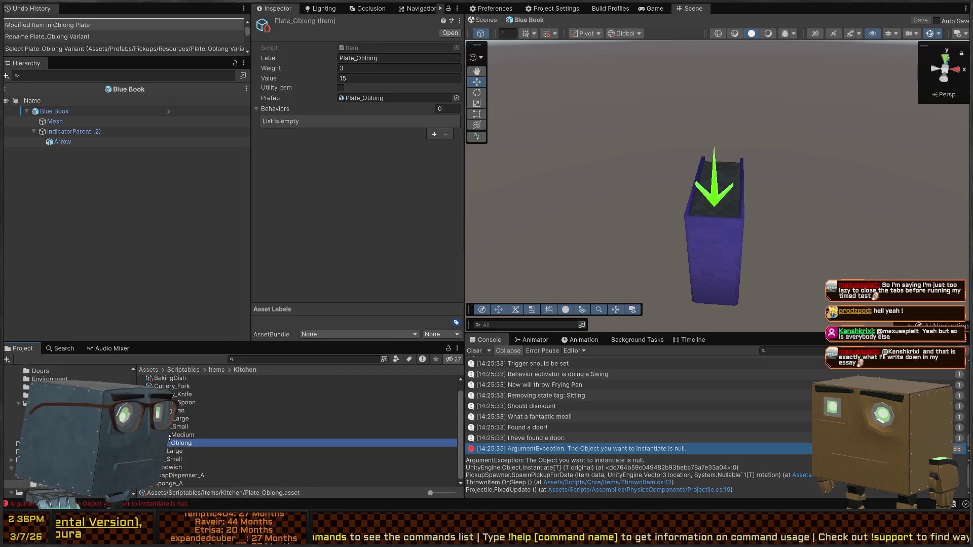
left_click(398, 57)
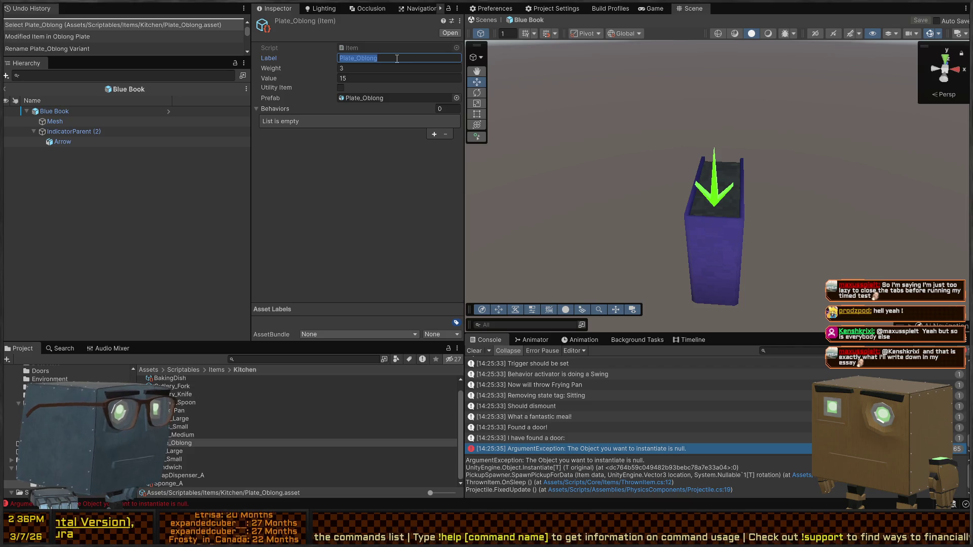
type("Oblong Plate")
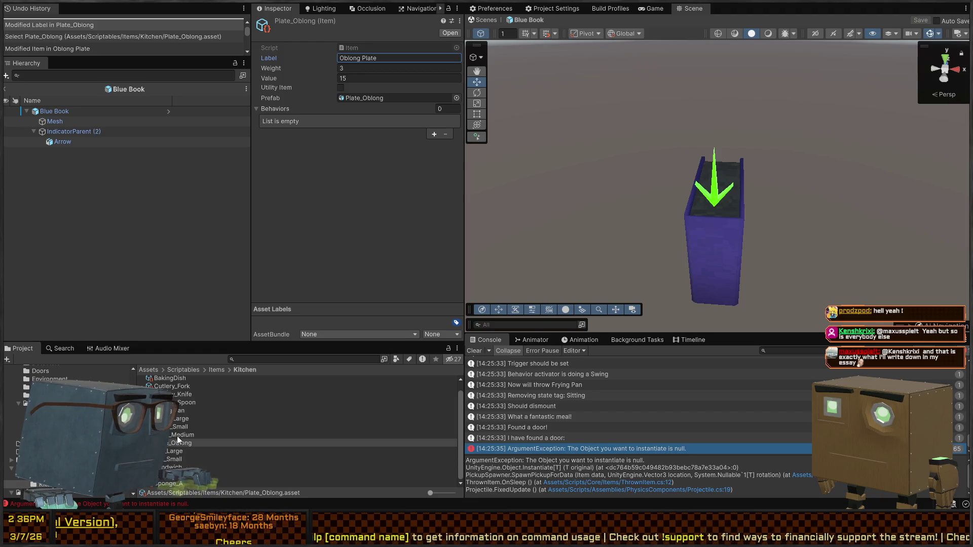
left_click(180, 435)
left_click(391, 55)
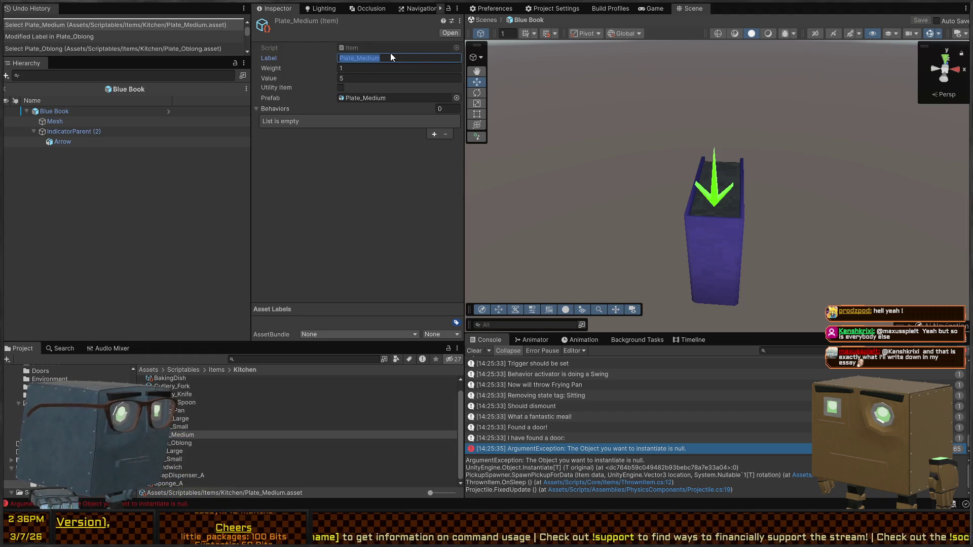
type("Medium Plate")
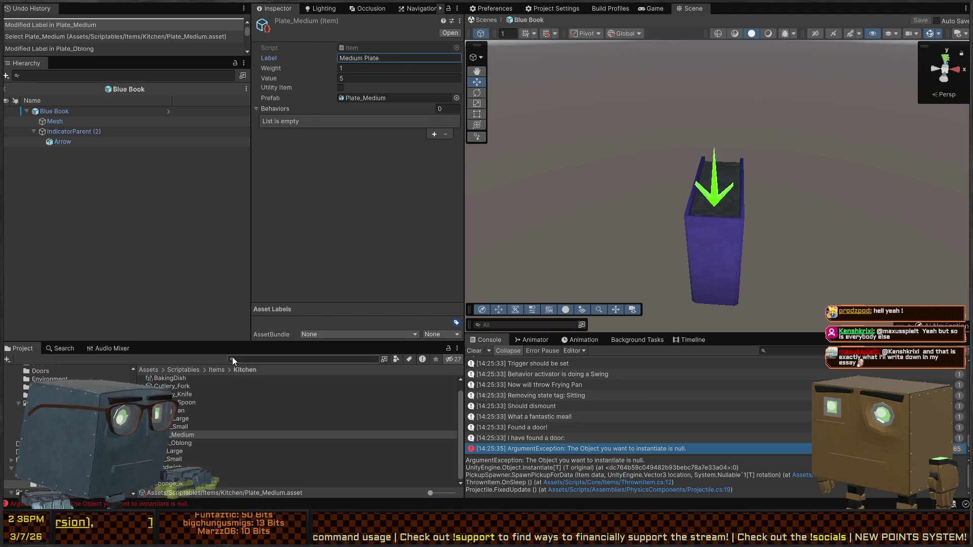
Review the Glass_Small, Glass_Large and Plate_Medium item assets
left_click(184, 428)
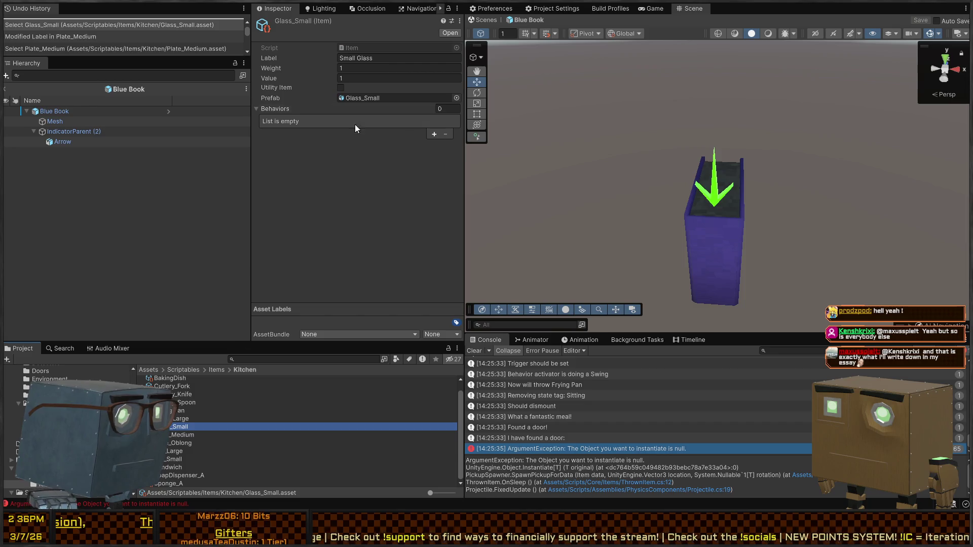
left_click(197, 420)
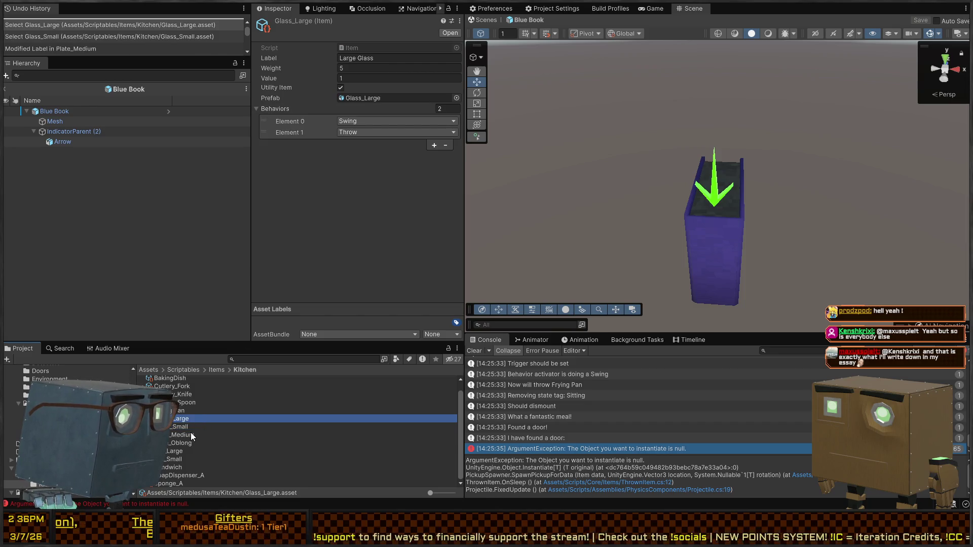
left_click(190, 434)
left_click(60, 419)
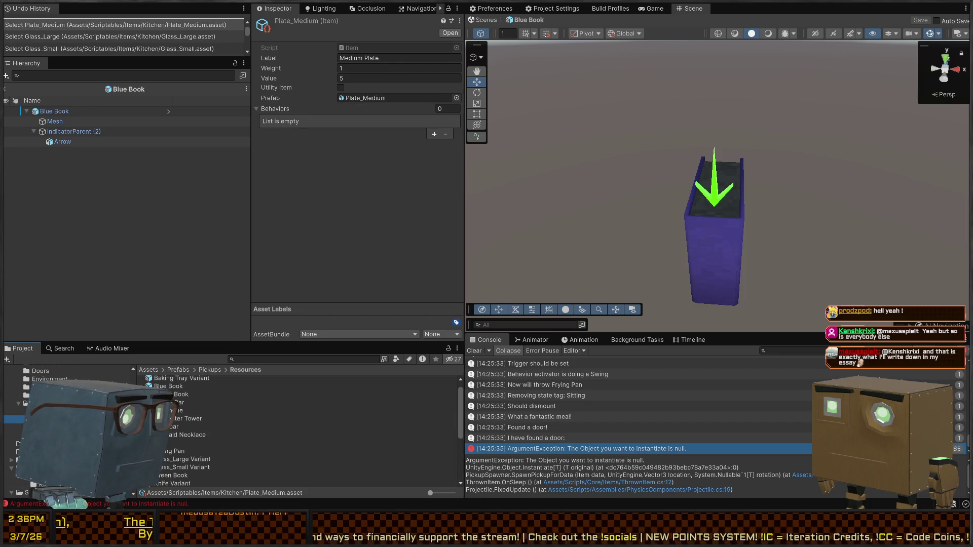
Rename the Pot_Large prefab to Large Pot and the PillBottle prefab to Pill Bottle
scroll(198, 433, "down", 4)
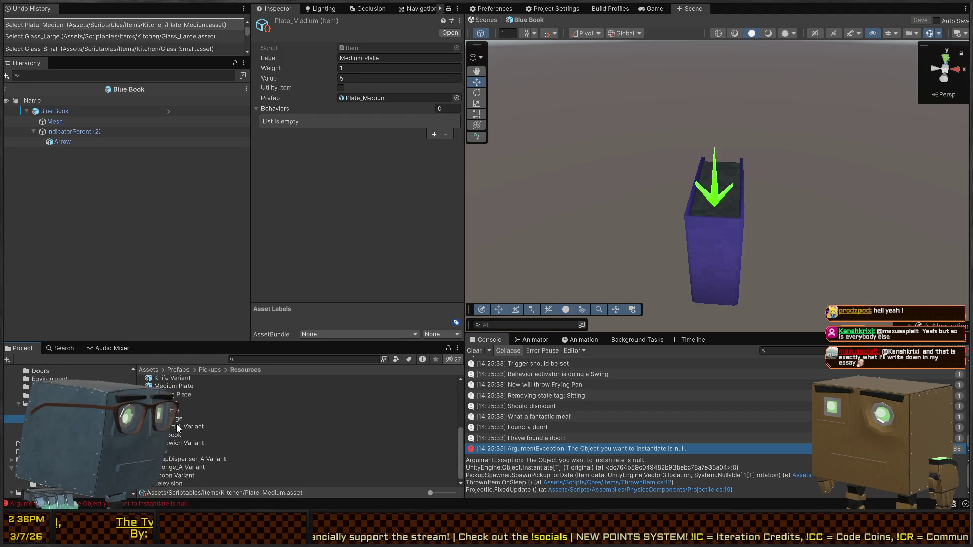
left_click(182, 426)
left_click(196, 418)
left_click(189, 418)
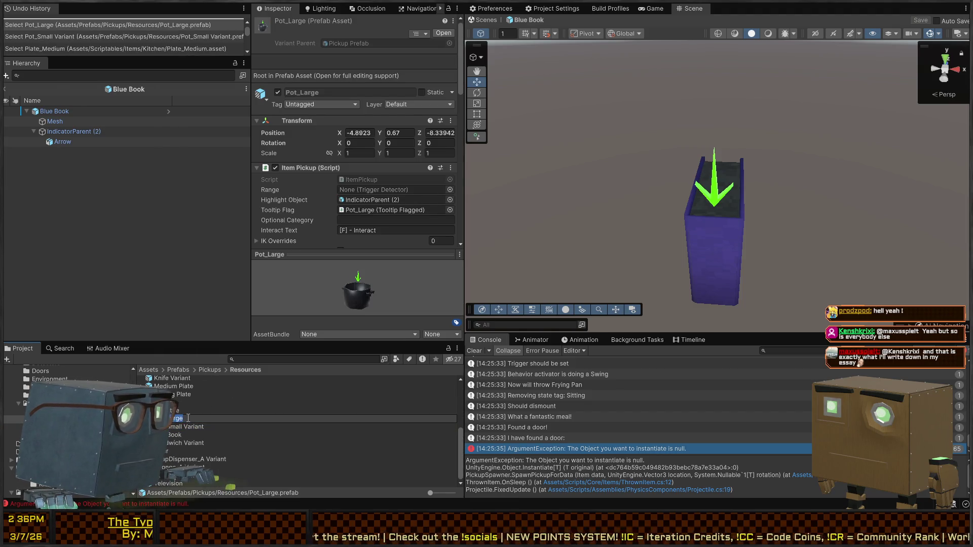
type("Pot")
key("Return")
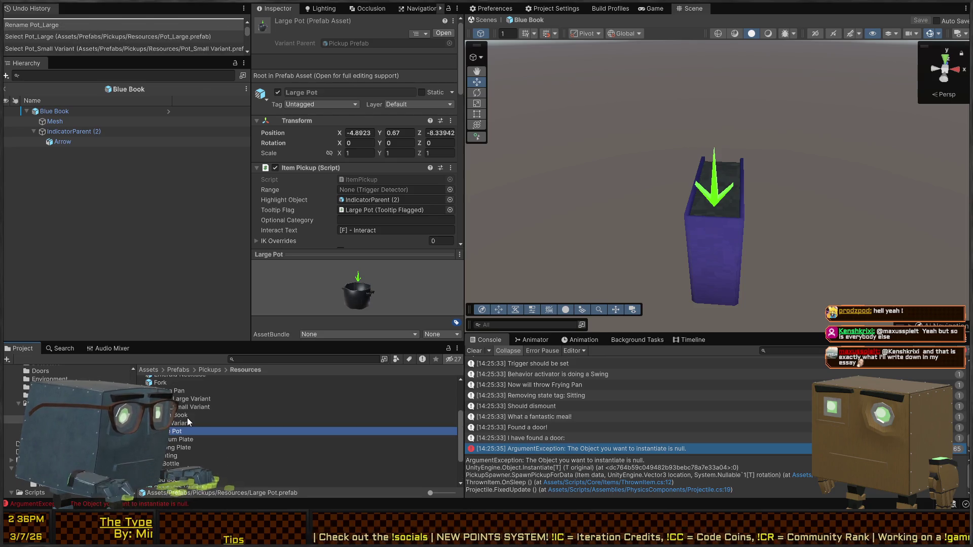
left_click(188, 422)
key("Down")
key("Down")
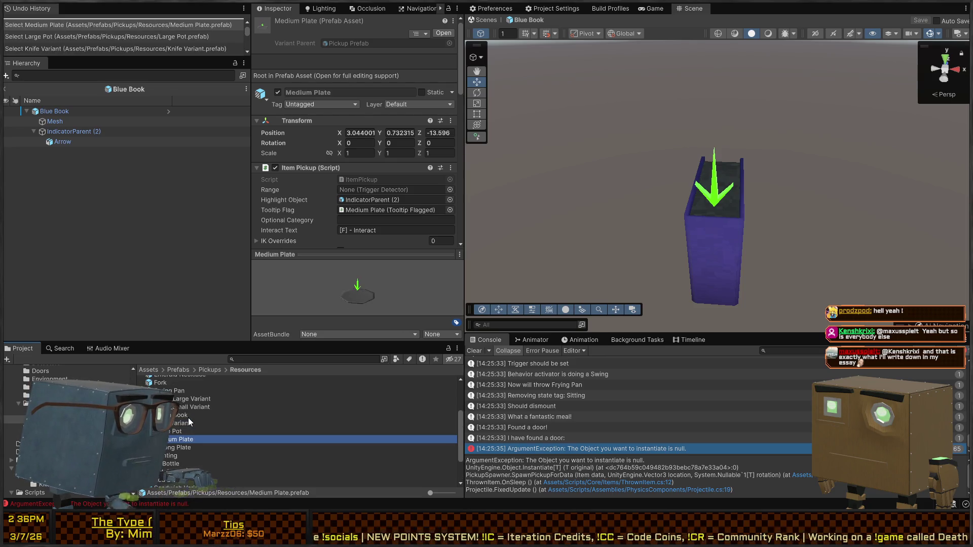
left_click(178, 455)
left_click(177, 464)
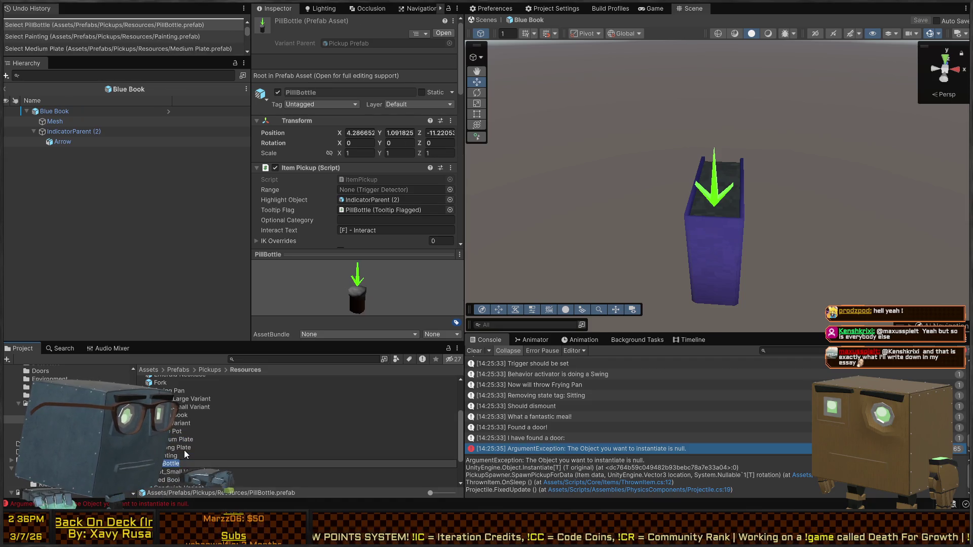
type("Pill Bottle")
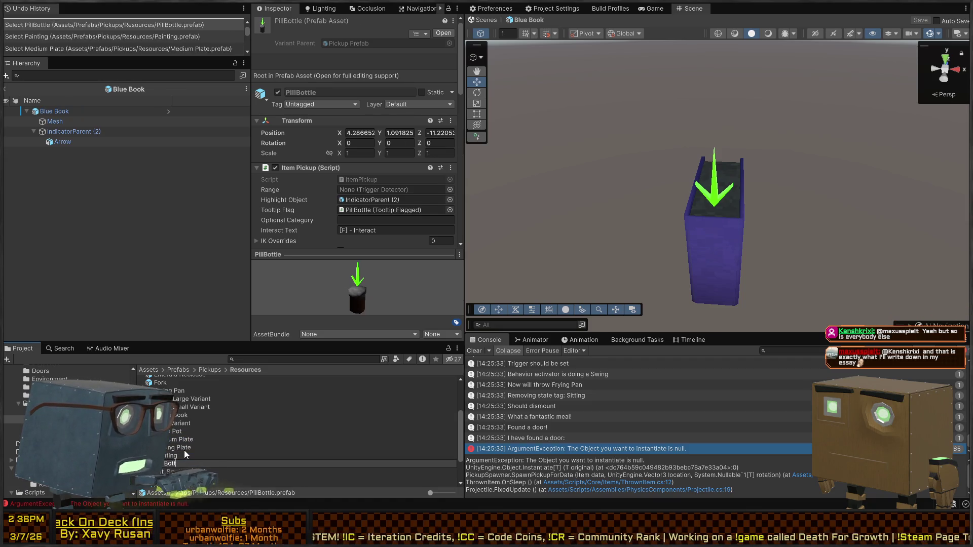
key("Return")
Rename Pot_Small Variant to Small Pot and SoapDispenser_A Variant to Kitchen Soap
key("Down")
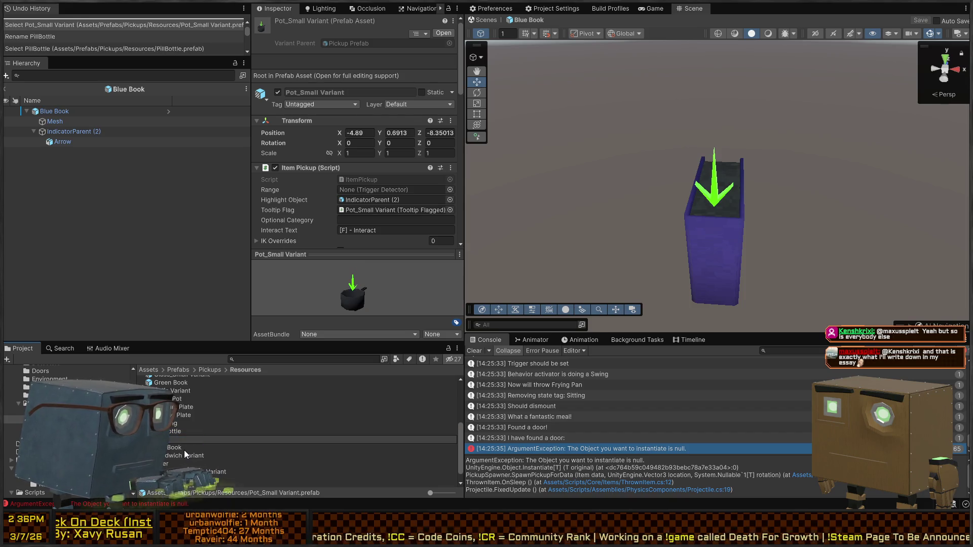
type("Pot")
key("Return")
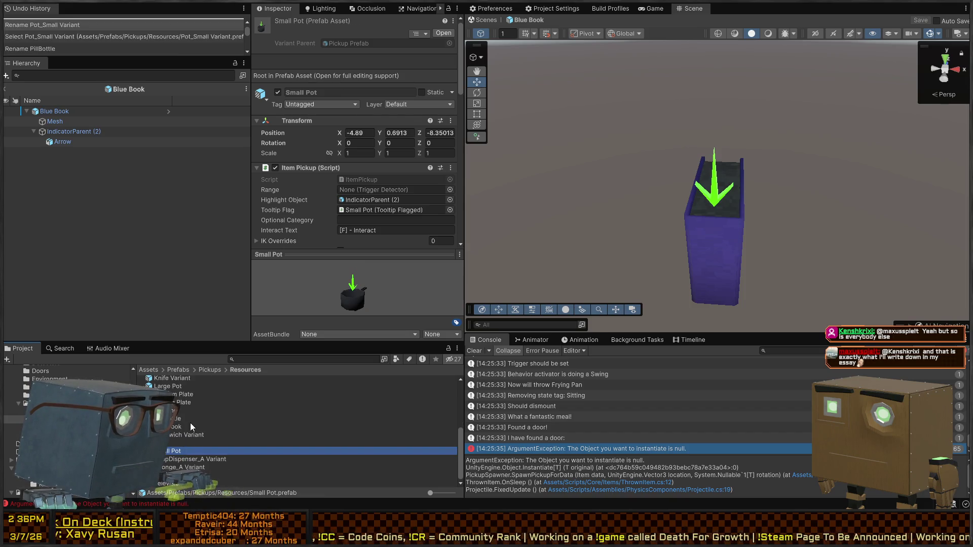
left_click(179, 458)
key("F2")
type("Soap D")
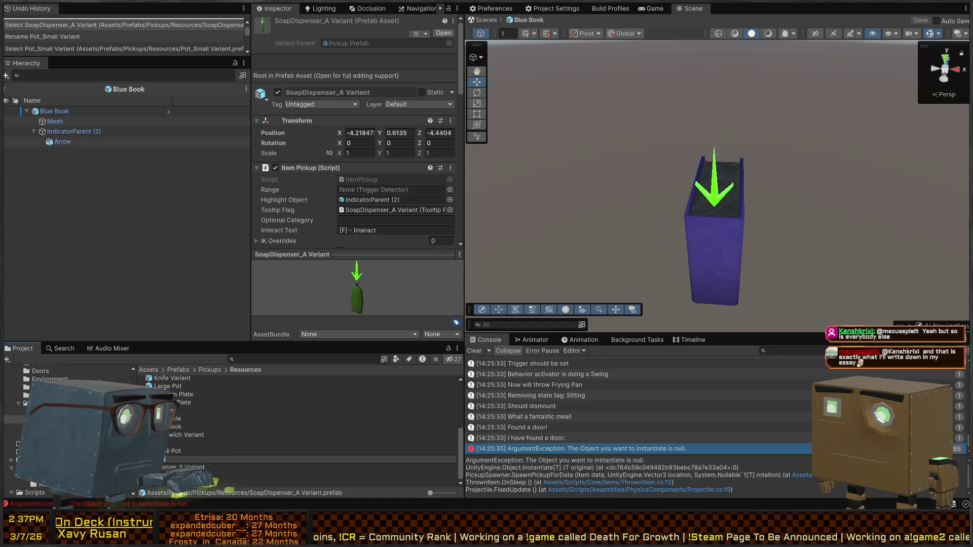
type("ispenser")
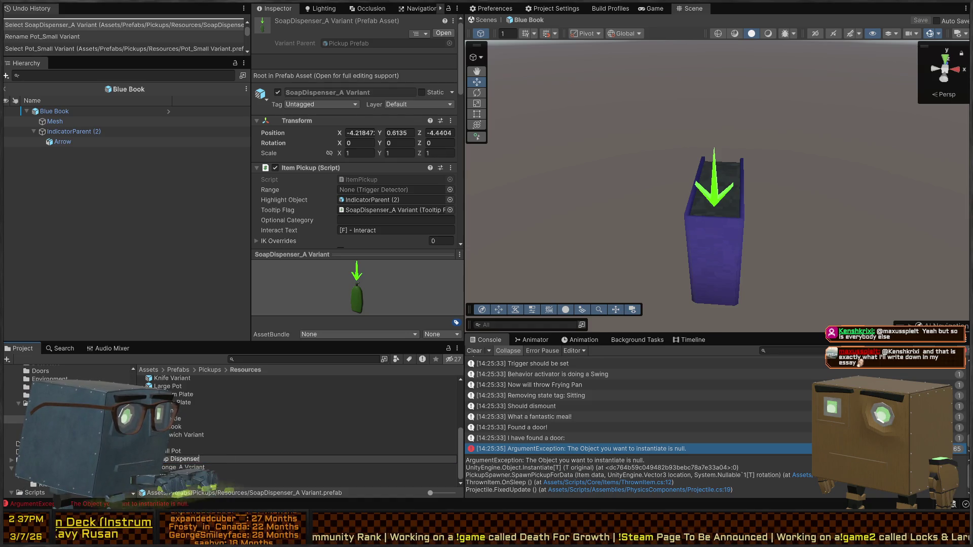
key("BackSpace")
key("BackSpace")
key("BackSpace")
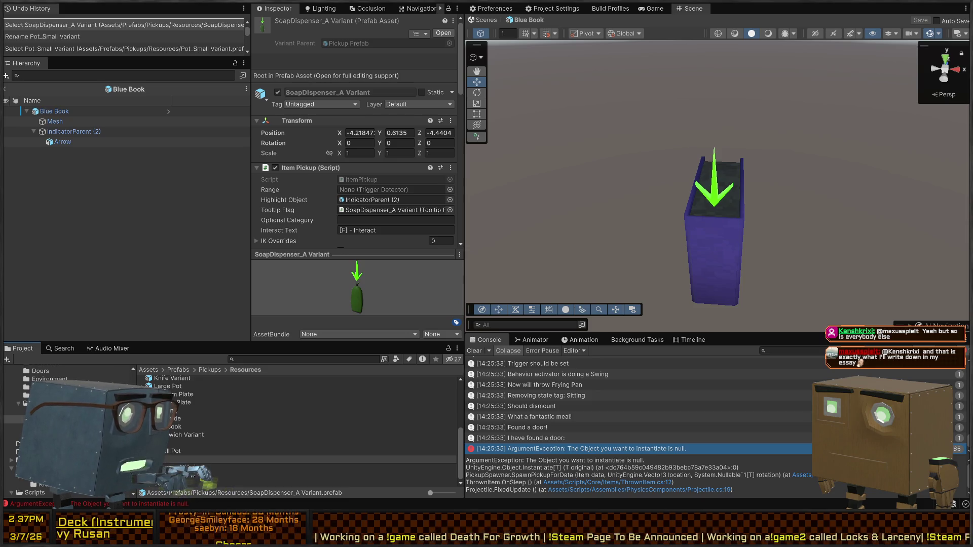
type("Kitchen Soap")
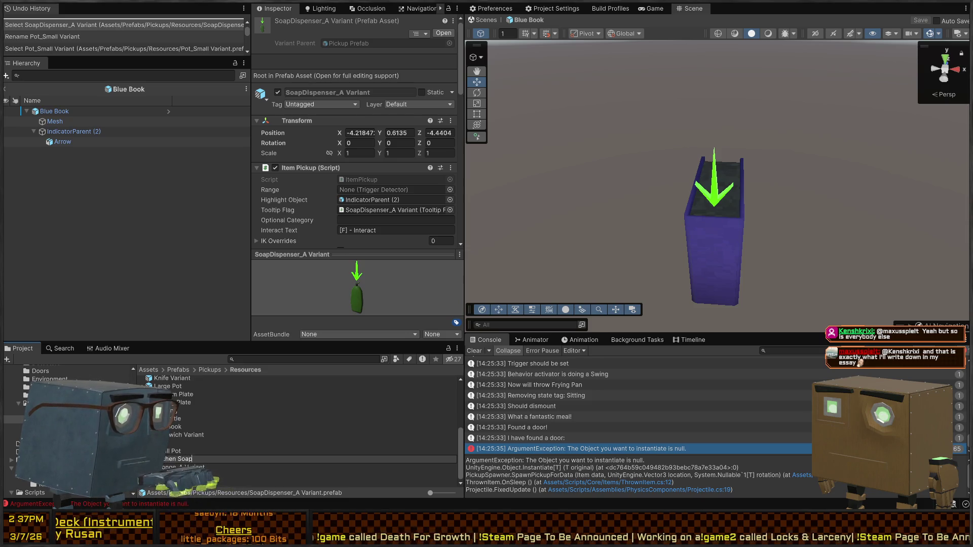
key("Return")
scroll(304, 241, "down", 5)
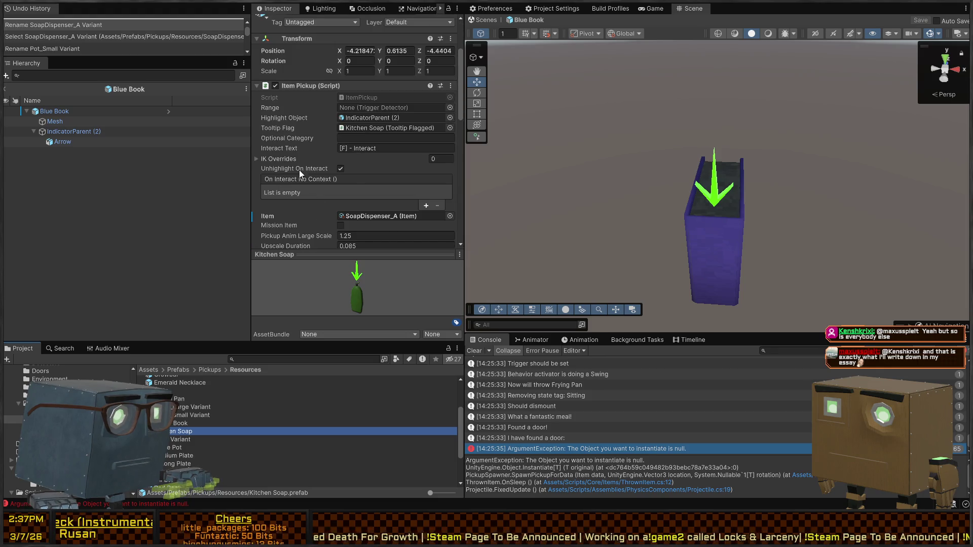
left_click(365, 216)
Rename the SoapDispenser_A Item asset to Kitchen Soap and update its Label to match
left_click(192, 474)
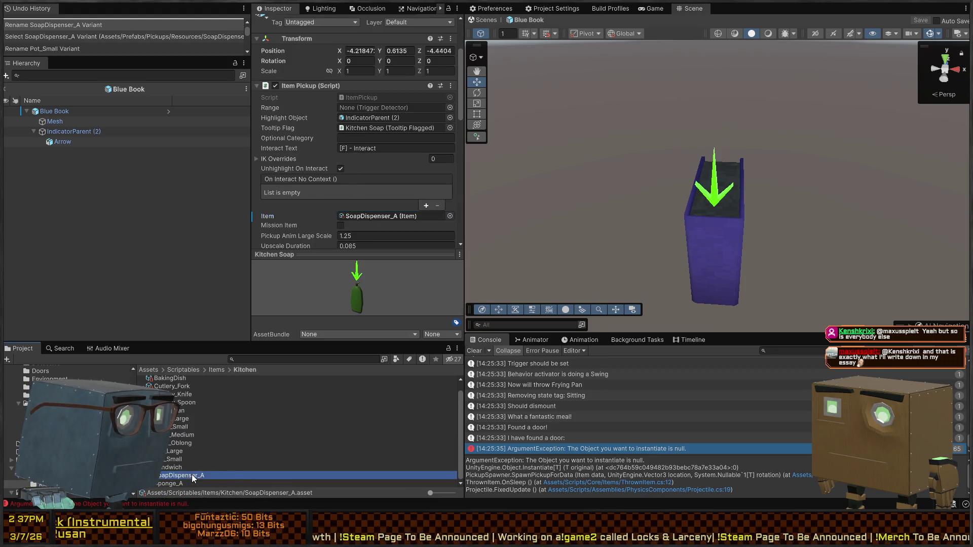
key("F2")
type("Kitchen Soap")
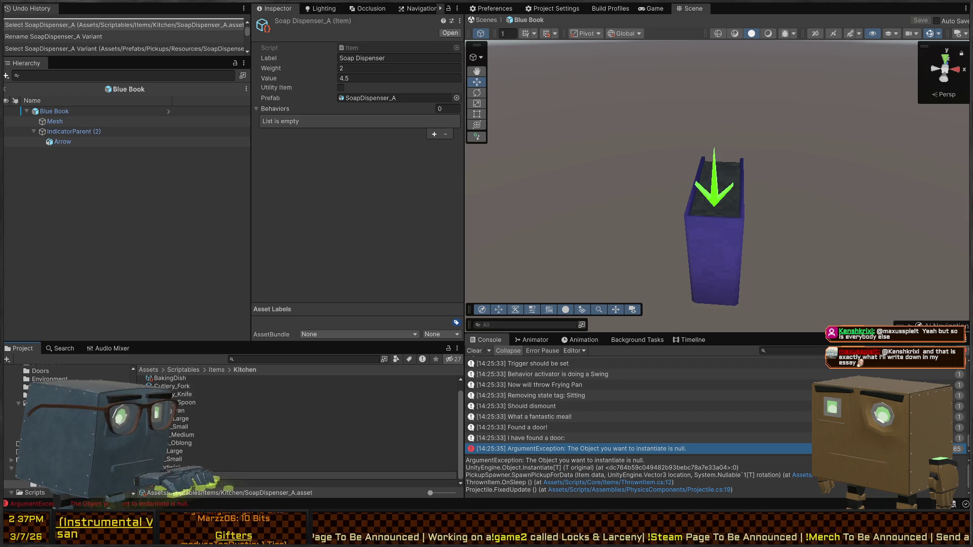
key("Return")
left_click(387, 57)
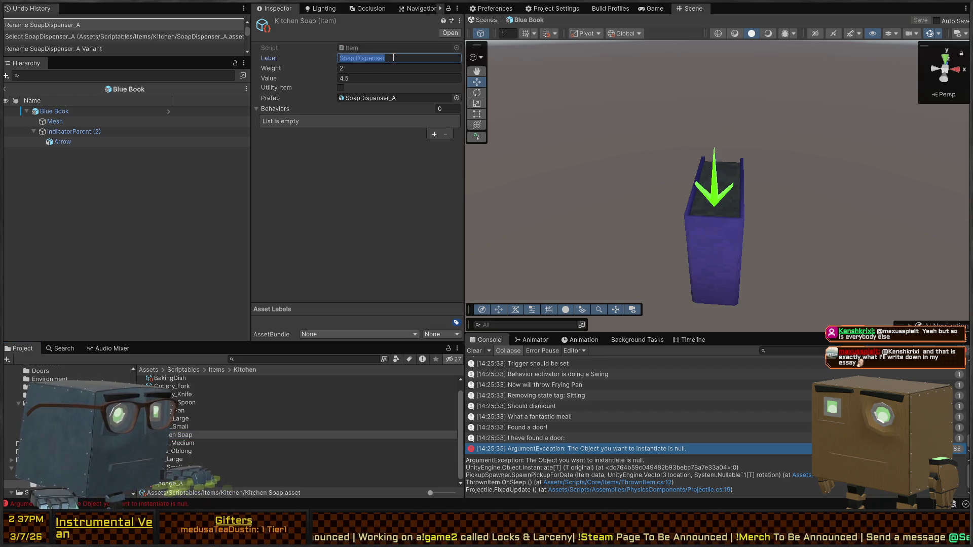
type("Kitchen Soap")
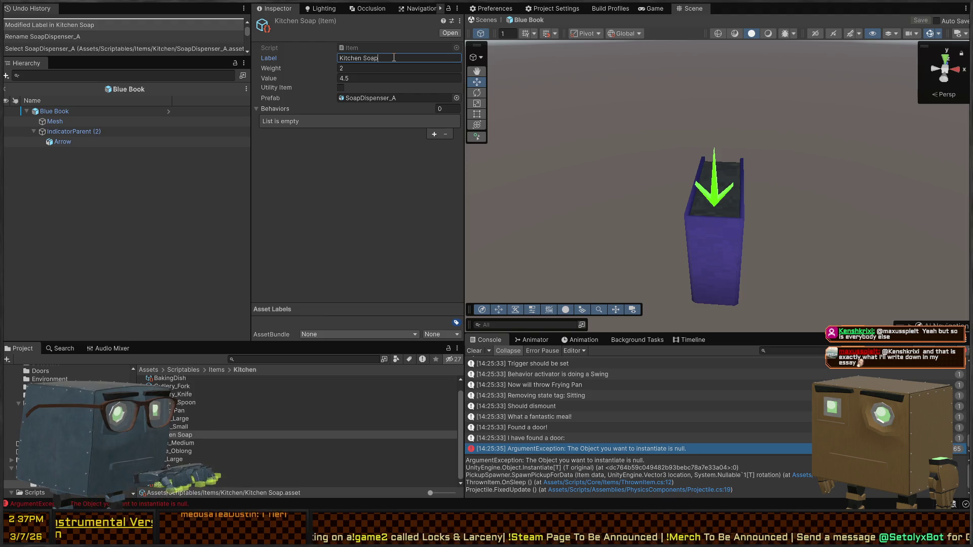
Rename the plate and small pot Item assets to Medium Plate, Oblong Plate and Small Pot
left_click(184, 442)
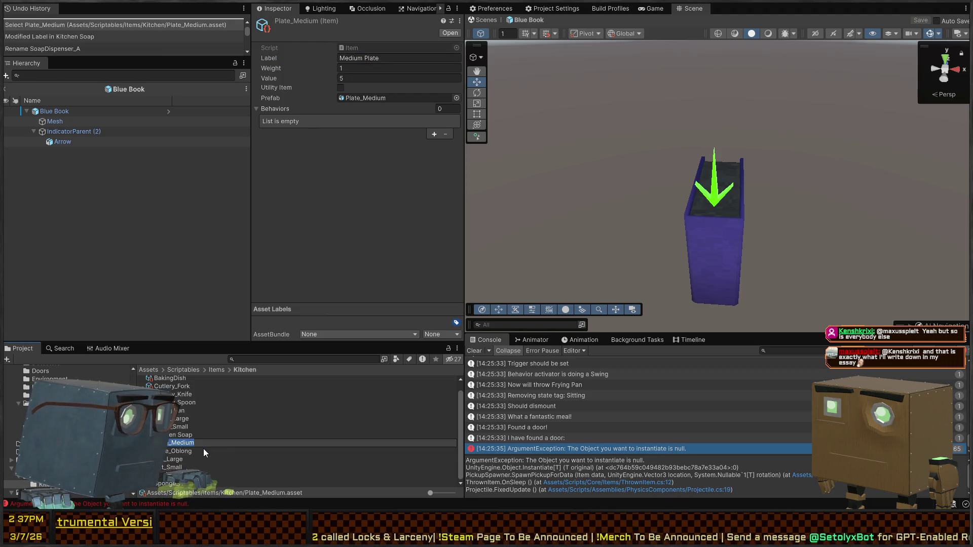
type("Medium Plate")
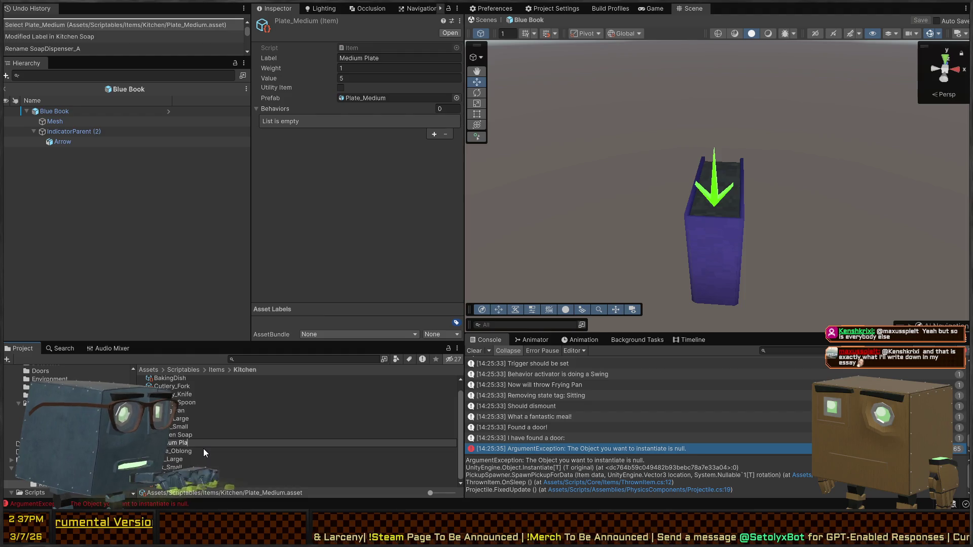
key("Return")
left_click(177, 451)
key("F2")
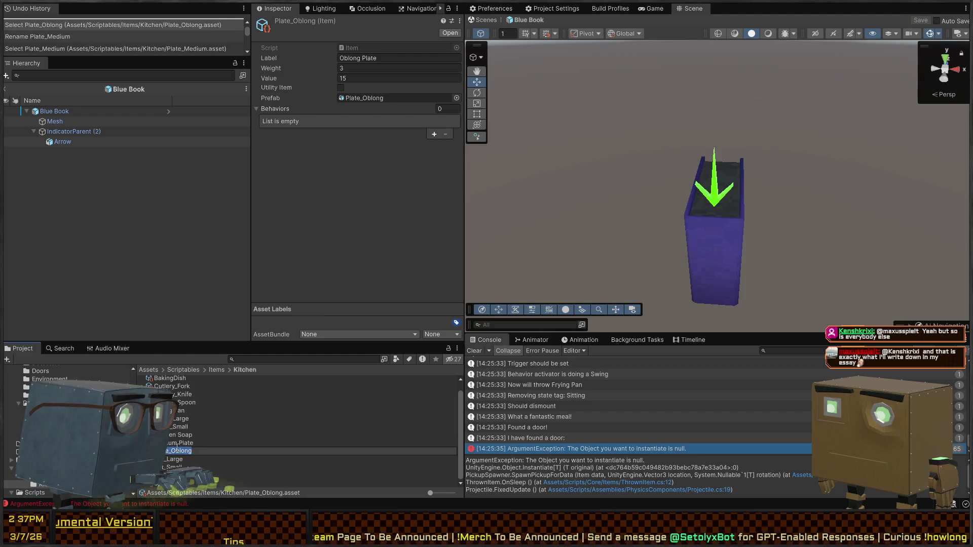
type("Oblong Plate")
key("Return")
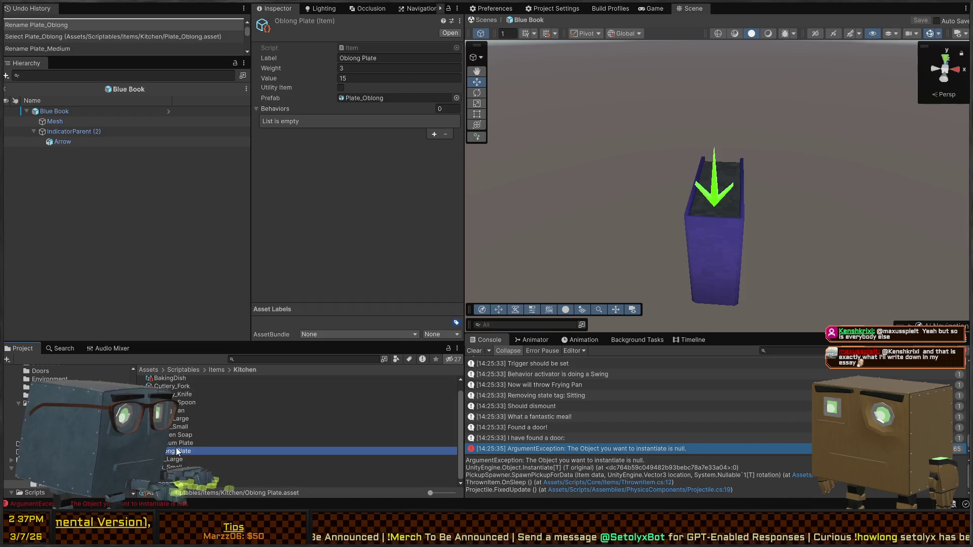
left_click(172, 467)
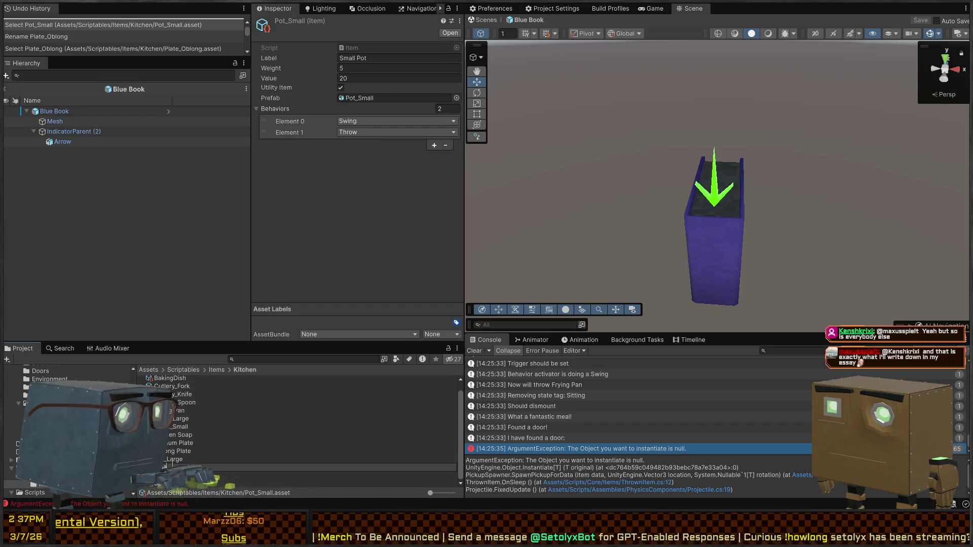
type("Small Pot")
key("Return")
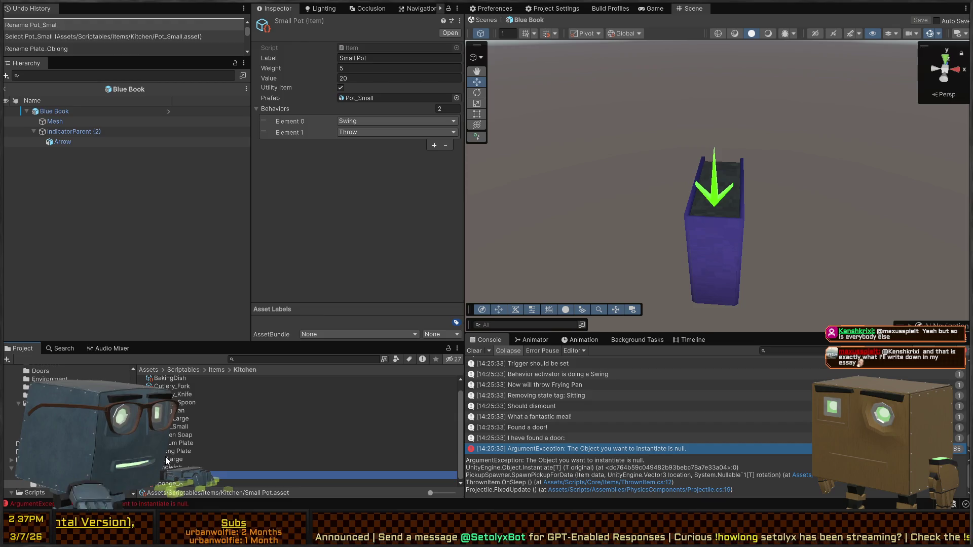
Rename Pot_Large to Large Pot and Sponge_A to Kitchen Sponge, labelling the sponge Kitchen Sponge
left_click(167, 459)
key("F2")
type("Large Pot")
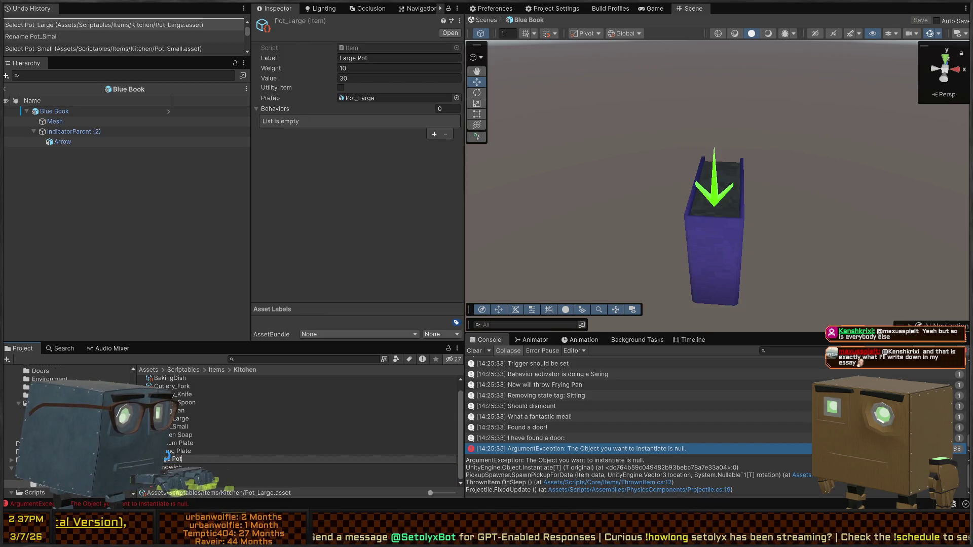
key("Return")
left_click(169, 484)
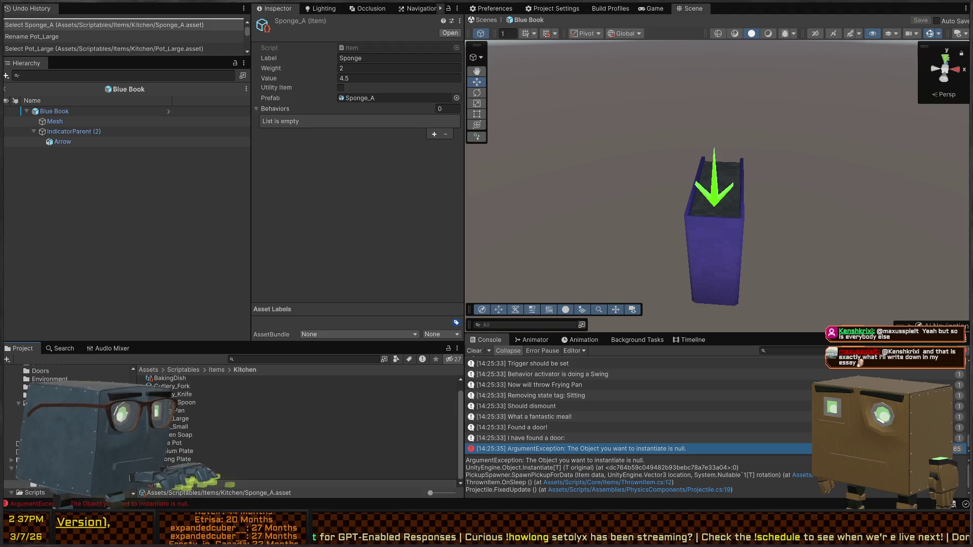
key("F2")
type("Kitchen Sponge")
key("Return")
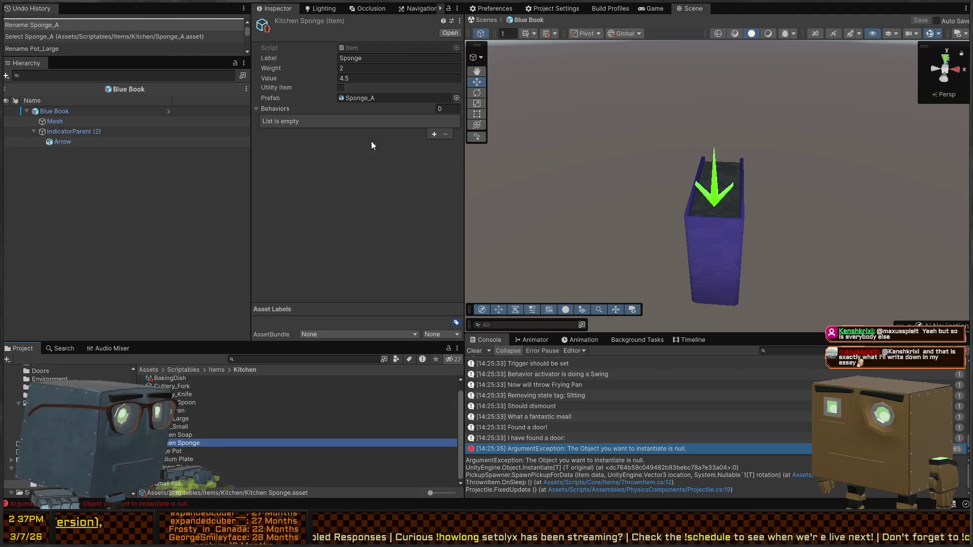
left_click(365, 58)
type("Kitch")
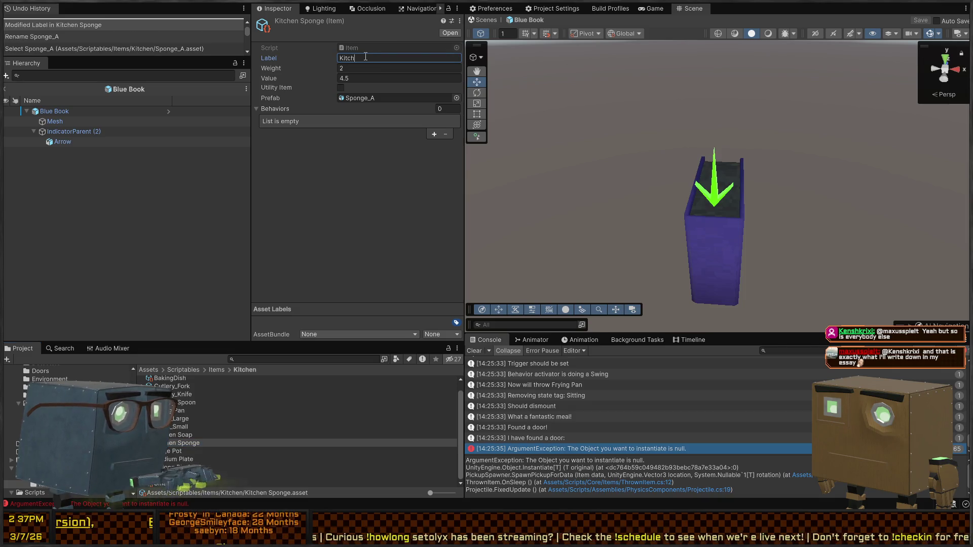
type("en Sponge")
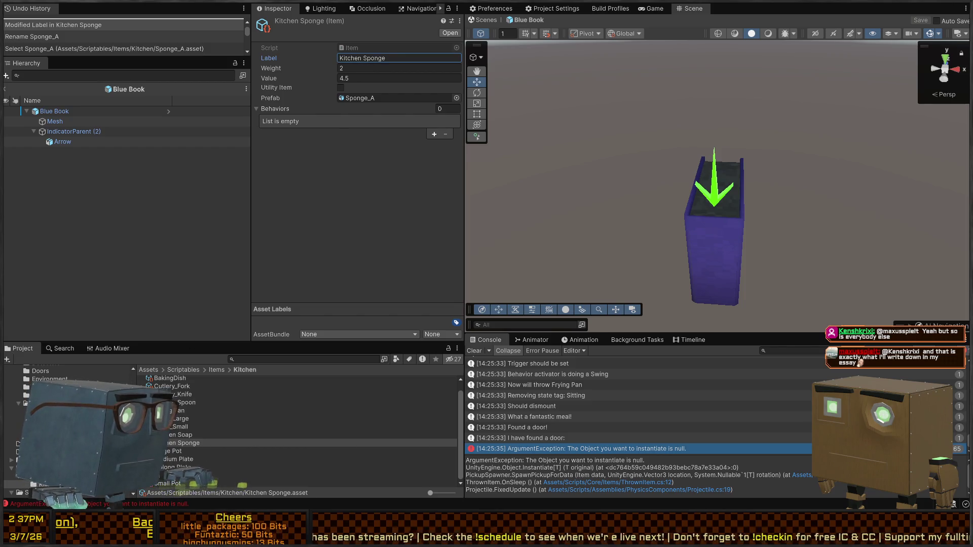
left_click(199, 485)
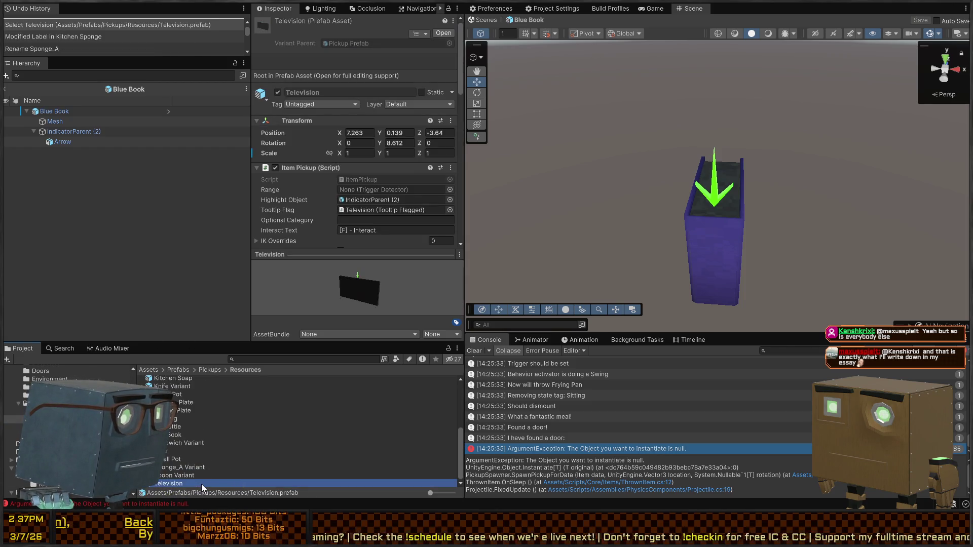
Rename the sponge prefab to Kitchen Sponge and Sandwich Variant to Sandwich
left_click(197, 468)
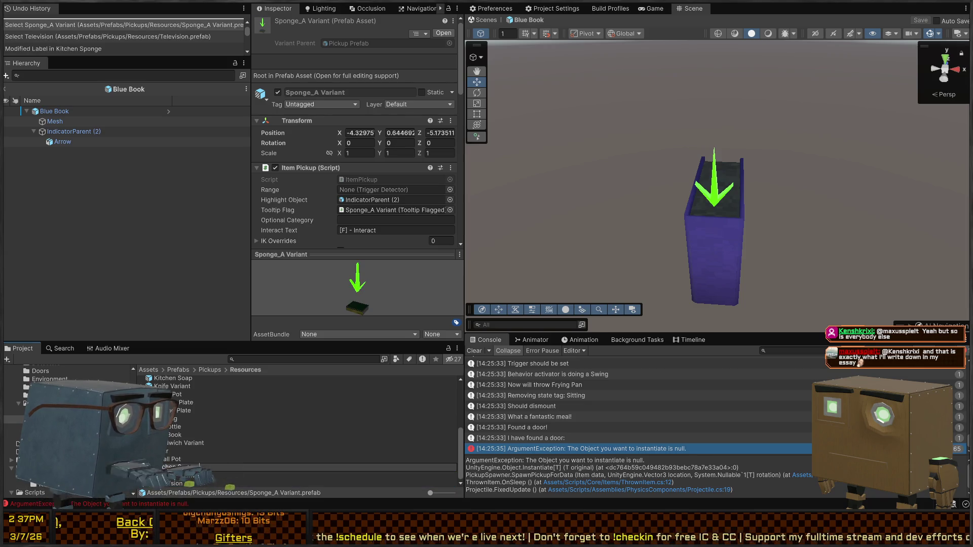
key("Return")
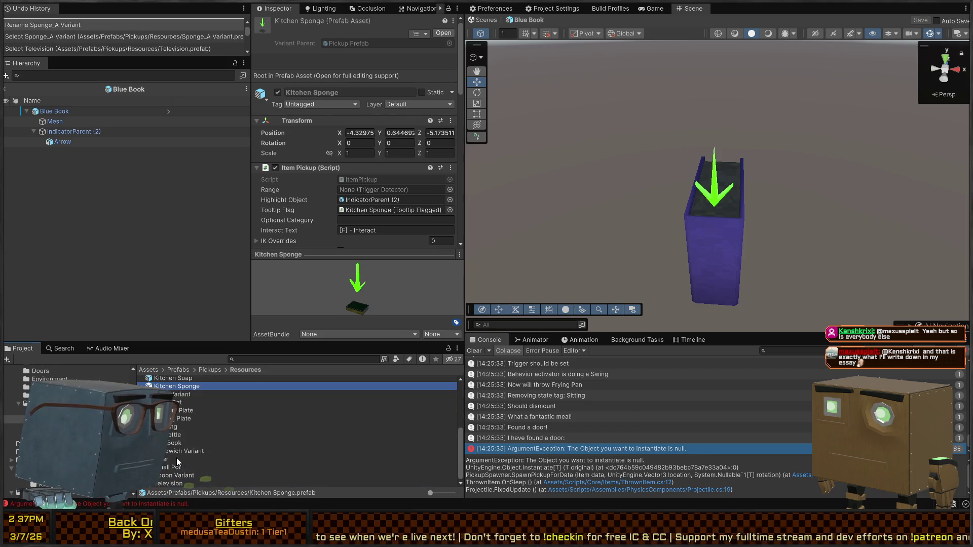
left_click(178, 452)
key("F2")
key("BackSpace")
key("BackSpace")
key("BackSpace")
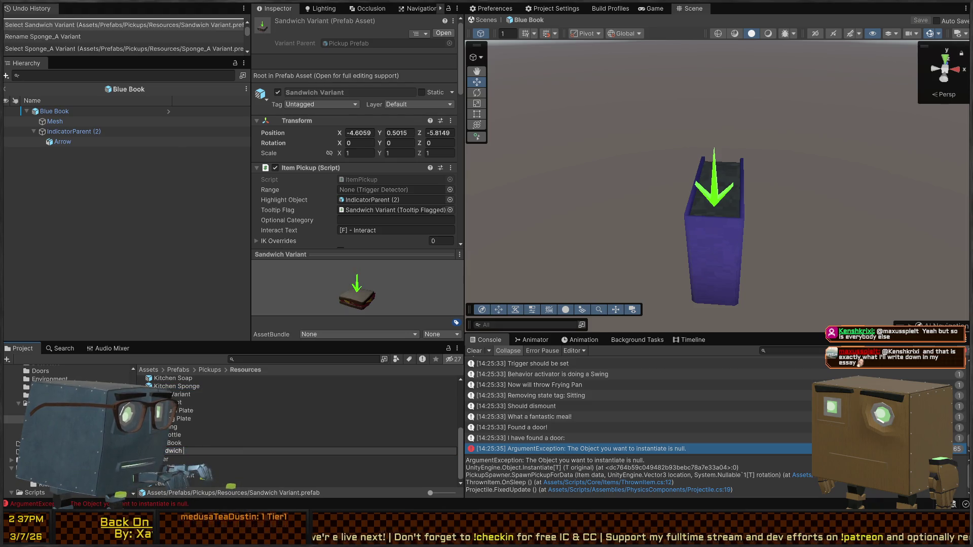
key("Return")
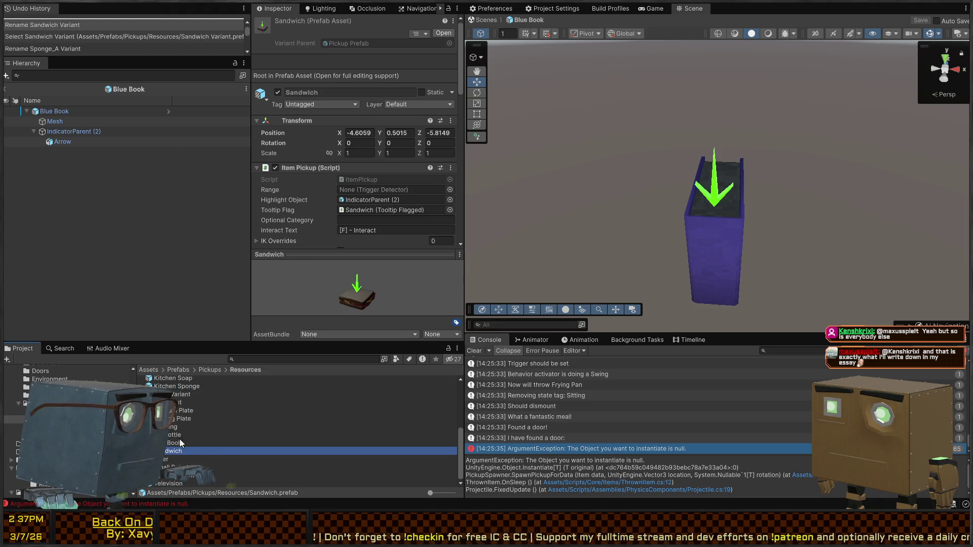
Rename the Knife Variant prefab to Knife
left_click(196, 411)
left_click(191, 402)
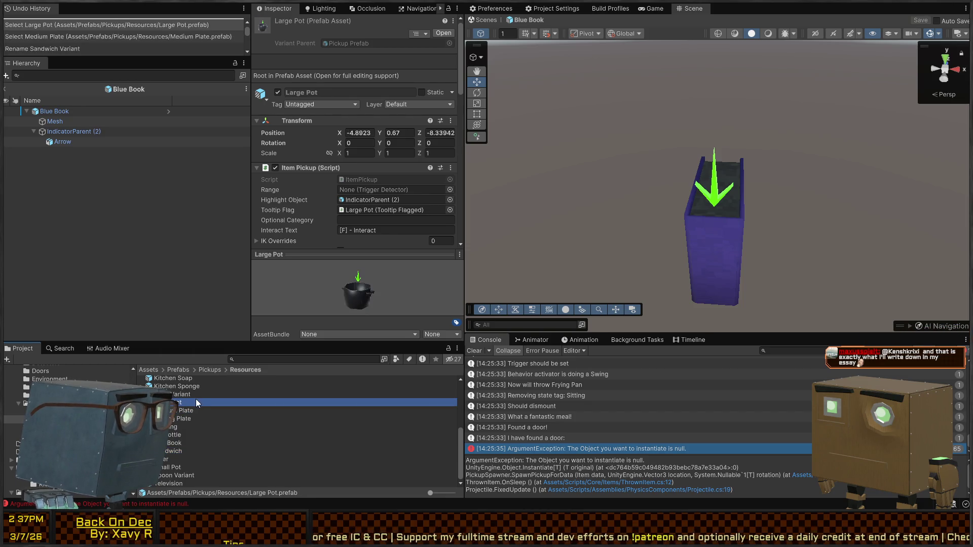
left_click(194, 394)
scroll(194, 393, "up", 3)
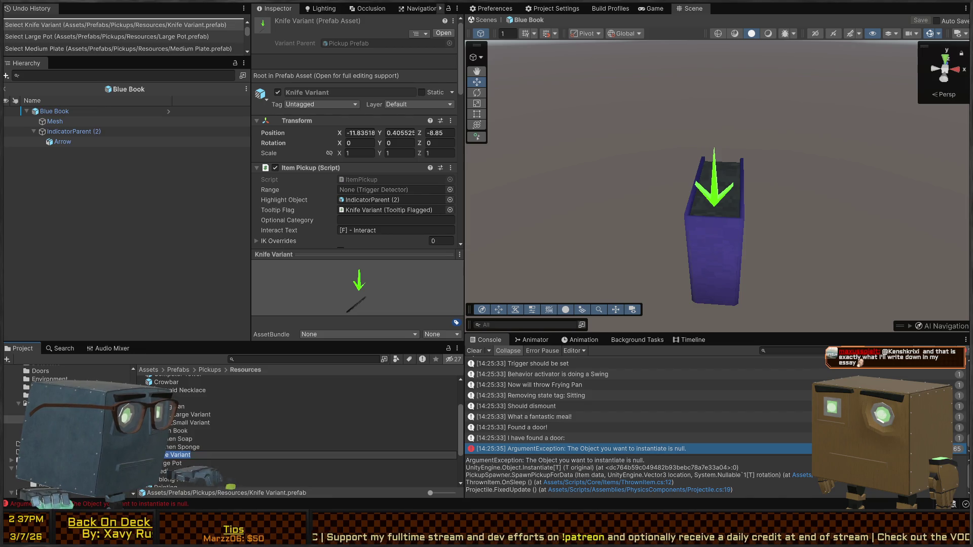
key("F2")
type("Knife")
key("Return")
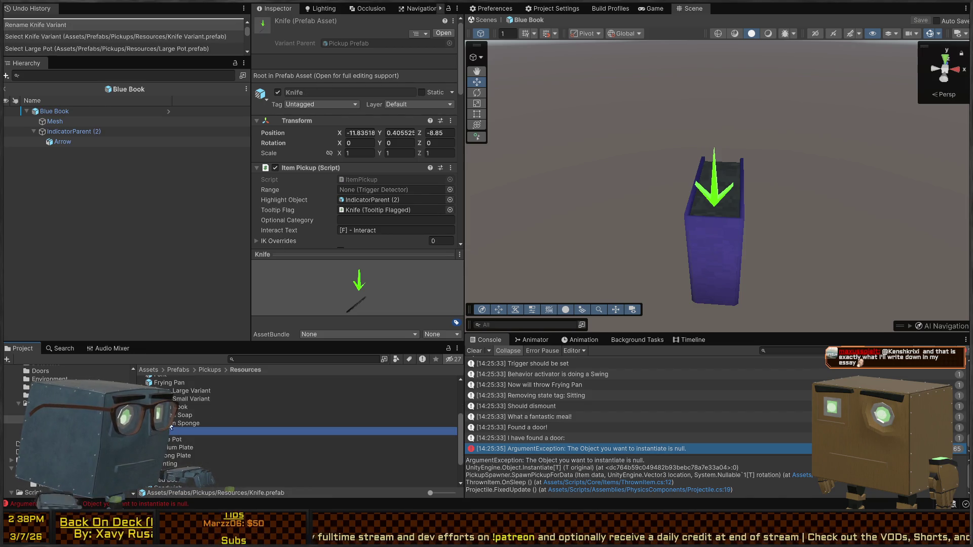
Rename Glass_Small Variant to Small Glass and Glass_Large Variant to Large Glass
left_click(193, 400)
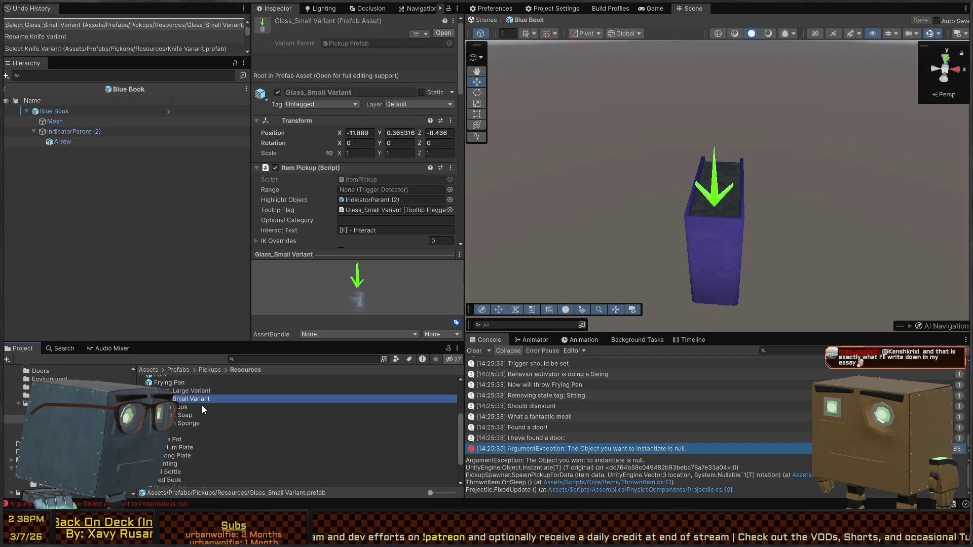
type("Small Glass")
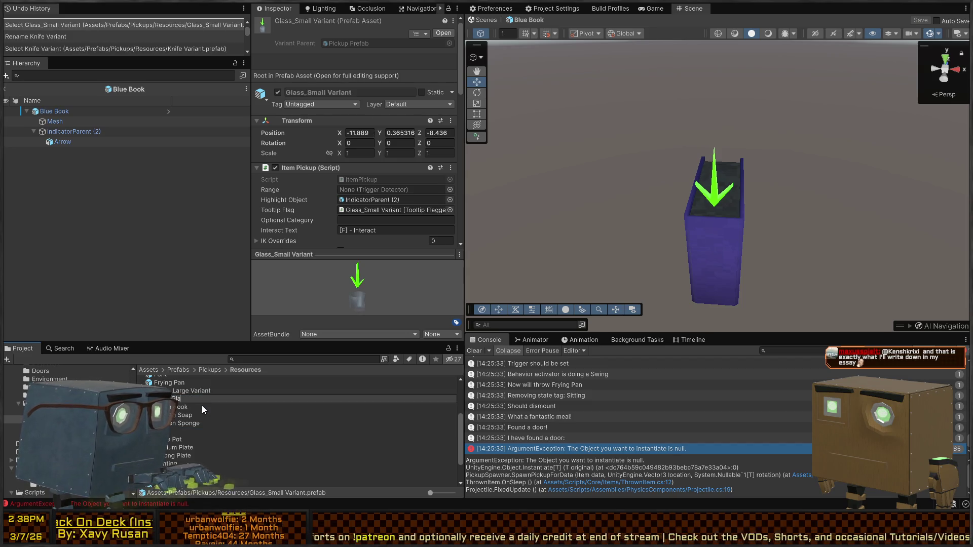
key("Return")
scroll(184, 410, "up", 3)
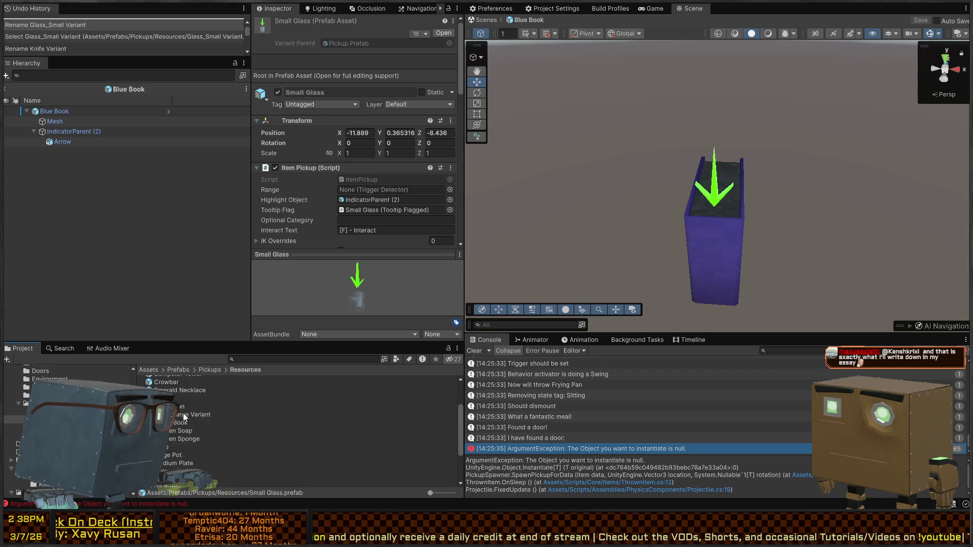
left_click(179, 414)
key("F2")
type("Large Glass")
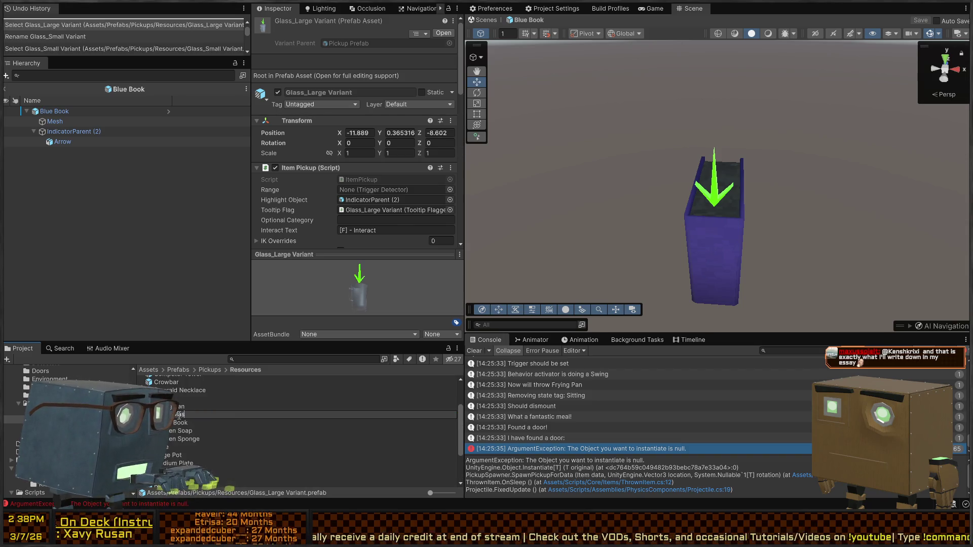
key("Return")
scroll(187, 416, "up", 3)
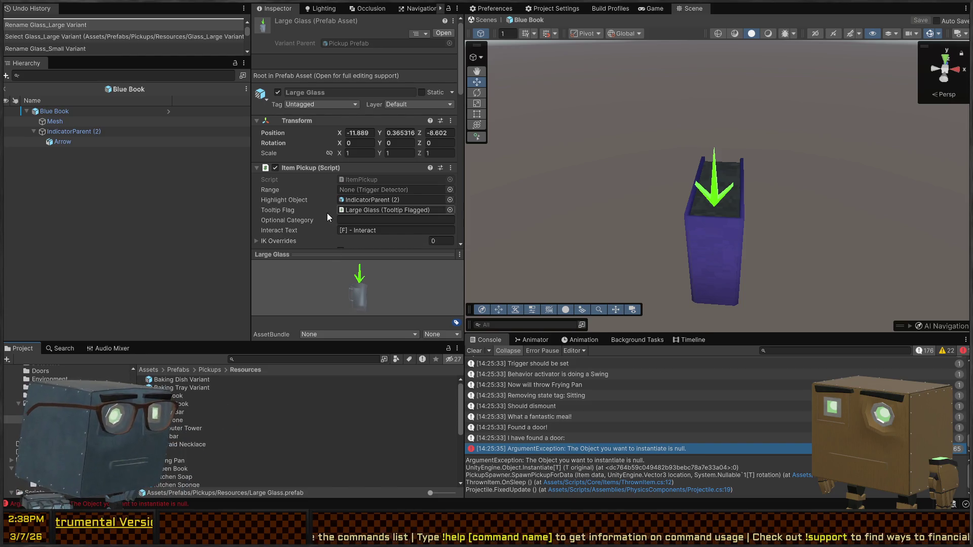
left_click(188, 404)
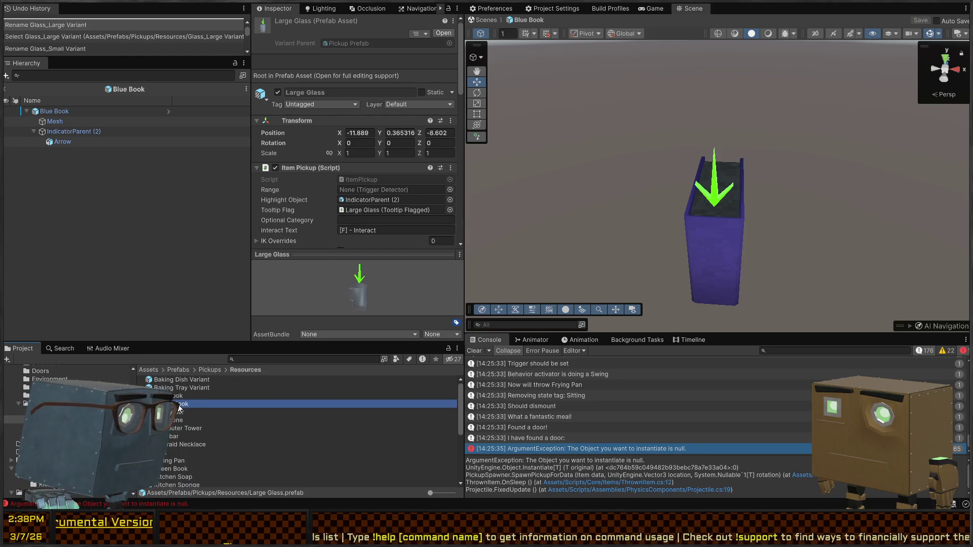
Rename the Baking Tray Variant prefab to Baking Tray
left_click(200, 388)
key("Down")
key("Down")
key("Down")
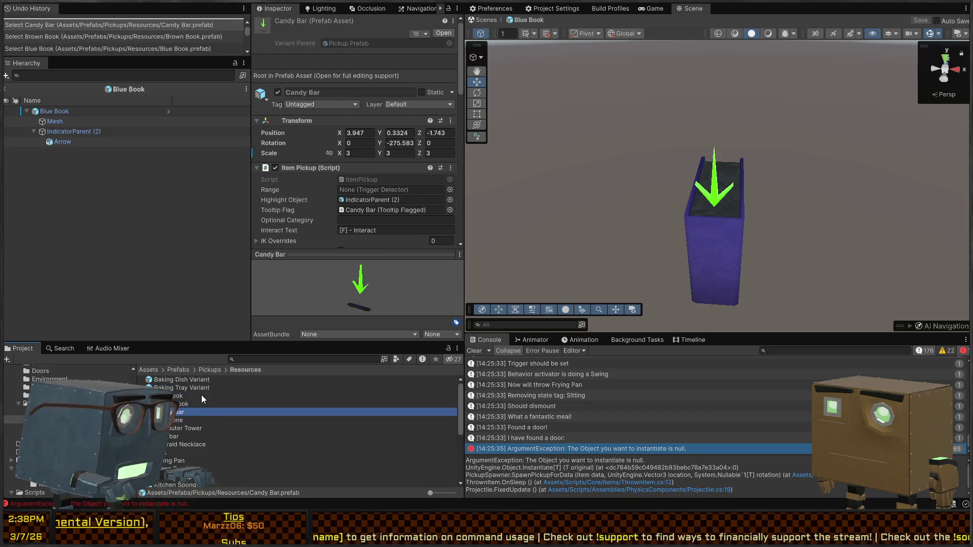
key("Up")
key("Up")
key("Up")
key("Down")
key("F2")
key("BackSpace")
key("BackSpace")
key("BackSpace")
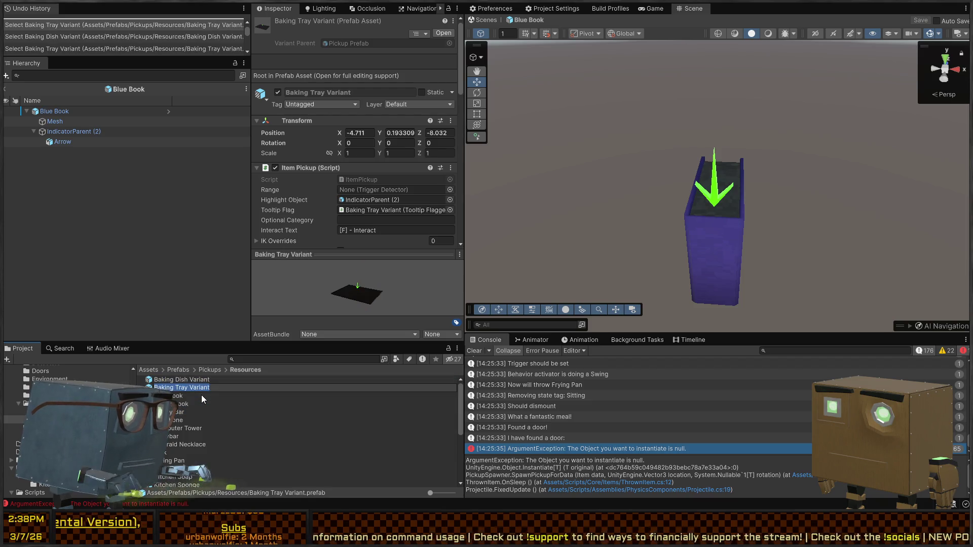
key("Return")
Rename Baking Dish Variant to Baking Dish and locate the BakeTray Item asset it uses
key("Up")
key("F2")
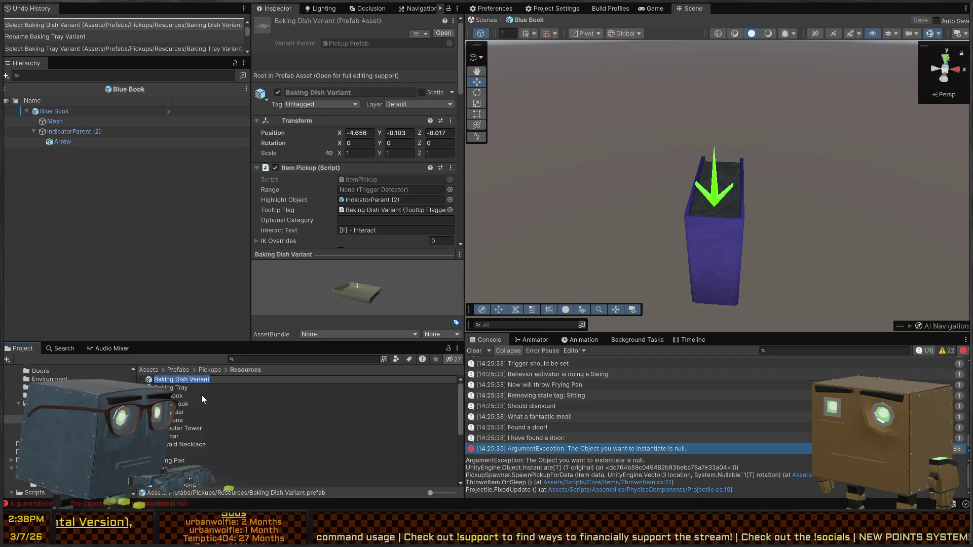
key("BackSpace")
key("BackSpace")
key("BackSpace")
key("Return")
scroll(367, 223, "down", 5)
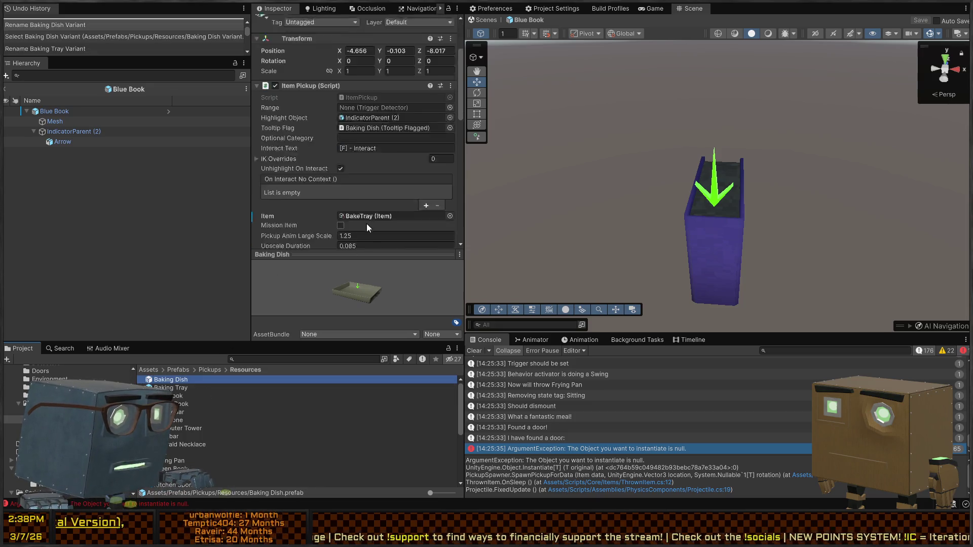
double_click(373, 188)
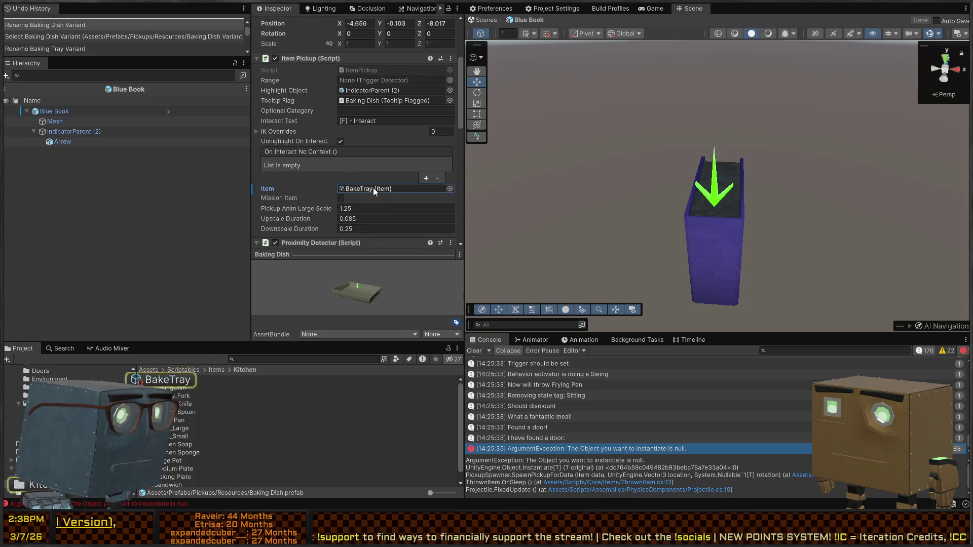
Rename the BakeTray and BakingDish Item assets to Baking Tray and Baking Dish
key("F2")
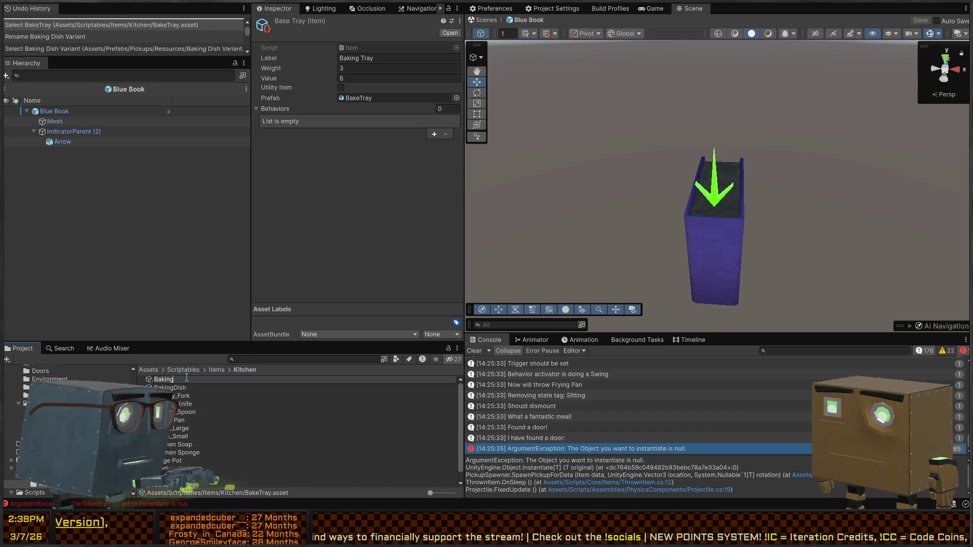
type("ay")
key("Return")
key("Down")
key("F2")
key("BackSpace")
key("BackSpace")
key("BackSpace")
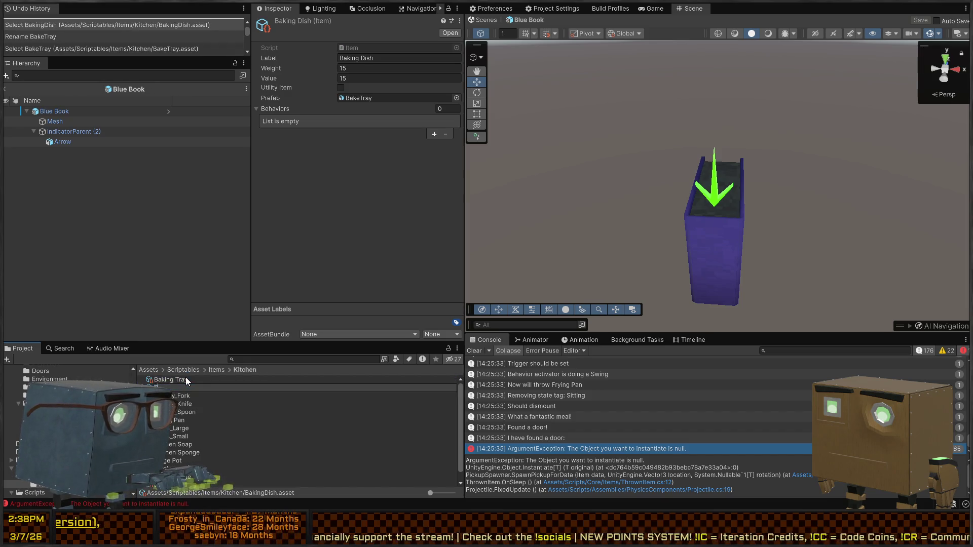
type("aking Dish")
key("Return")
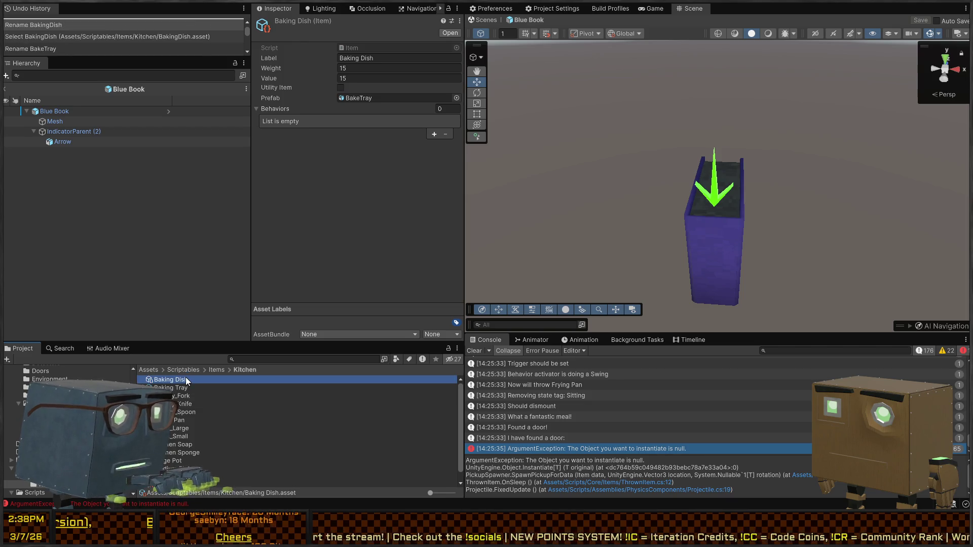
Rename the Cutlery_Fork and Cutlery_Knife Item assets to Fork and Knife
key("Down")
key("Up")
key("Down")
key("Up")
key("Down")
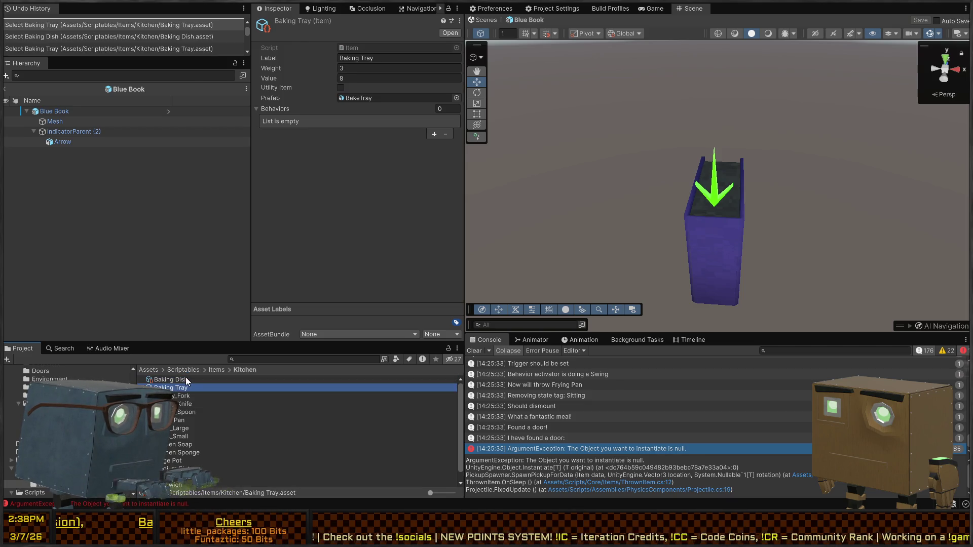
key("Down")
key("F2")
type("Fork")
key("Return")
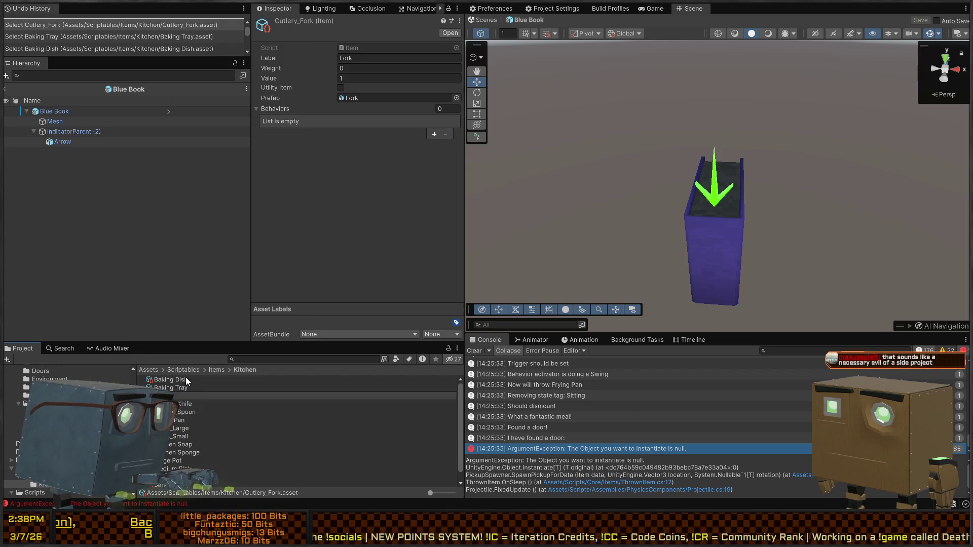
key("Up")
key("Up")
key("F2")
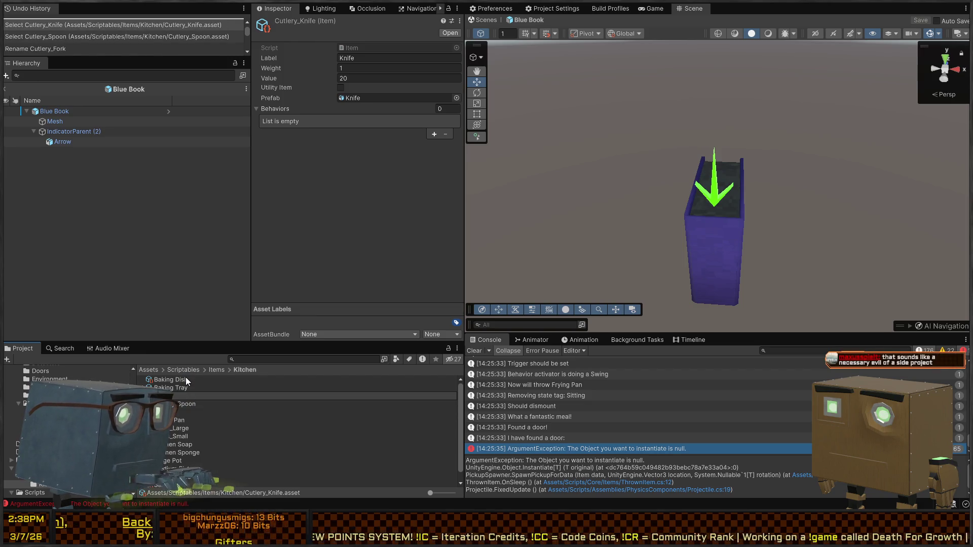
type("Knife")
key("Return")
Rename Cutlery_Spoon to Spoon and set its Label to Spoon
left_click(179, 397)
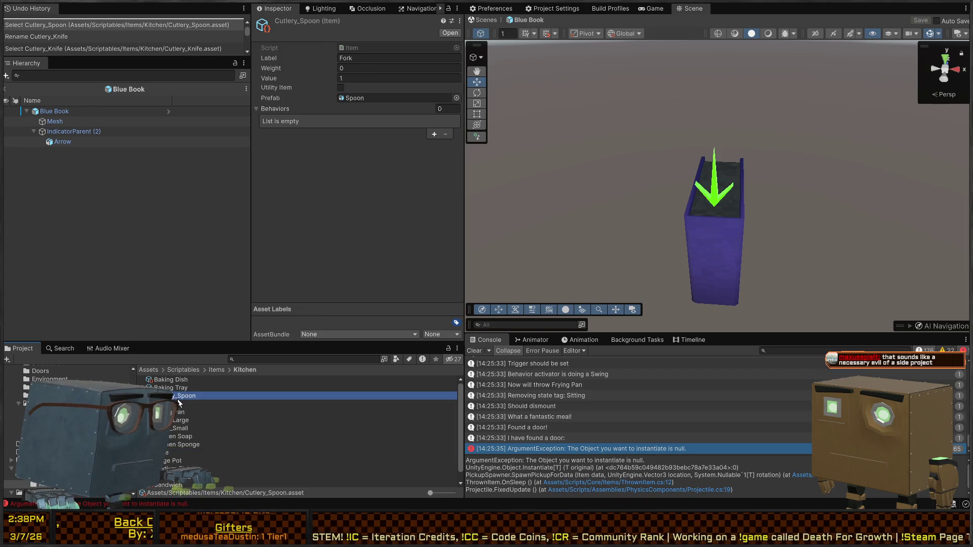
key("F2")
key("BackSpace")
type("Spoon")
key("Return")
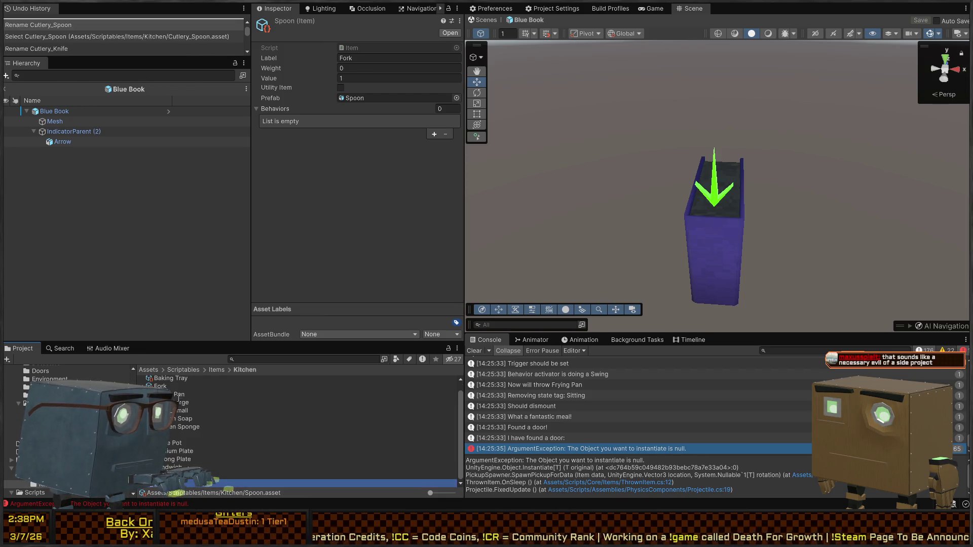
left_click(402, 56)
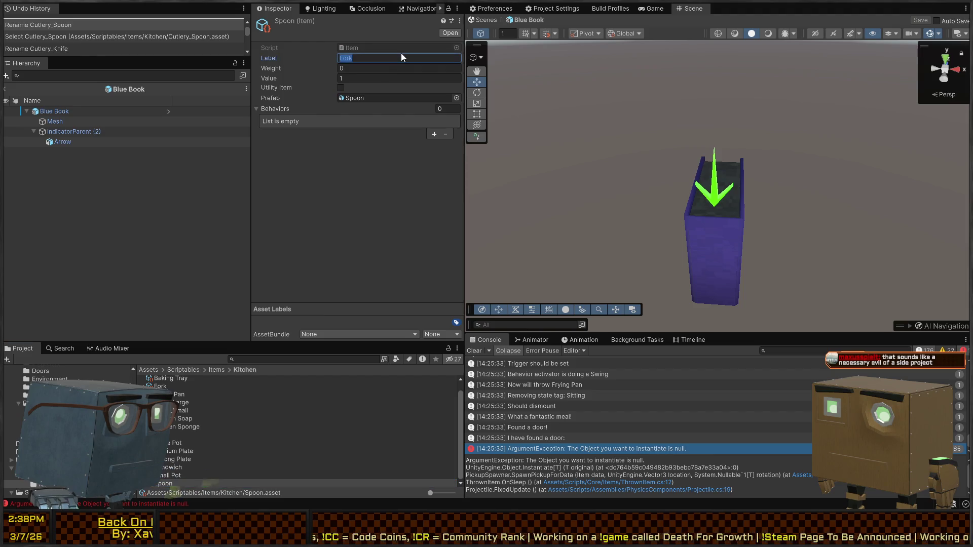
type("Spoon")
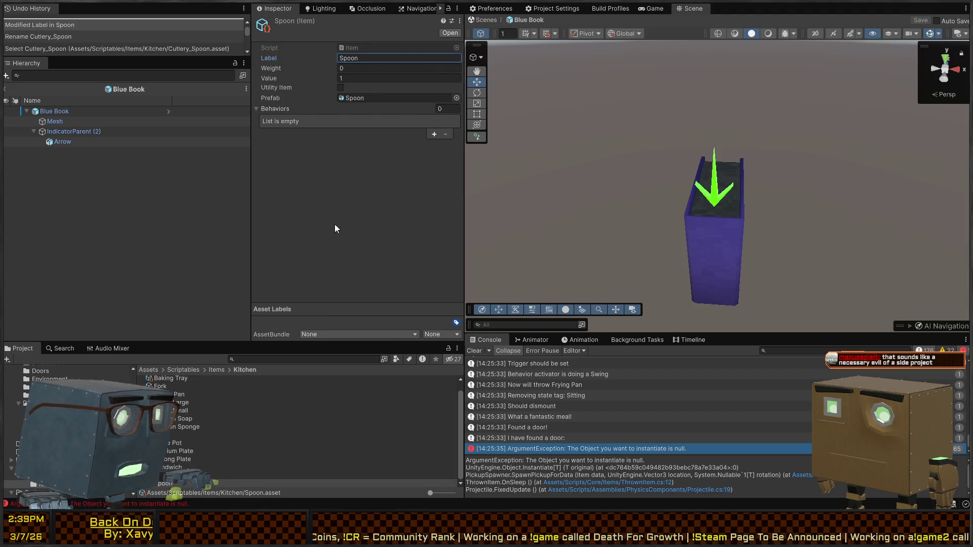
Rename the Glass_Large and Glass_Small Item assets to Large Glass and Small Glass
left_click(177, 435)
scroll(184, 412, "up", 1)
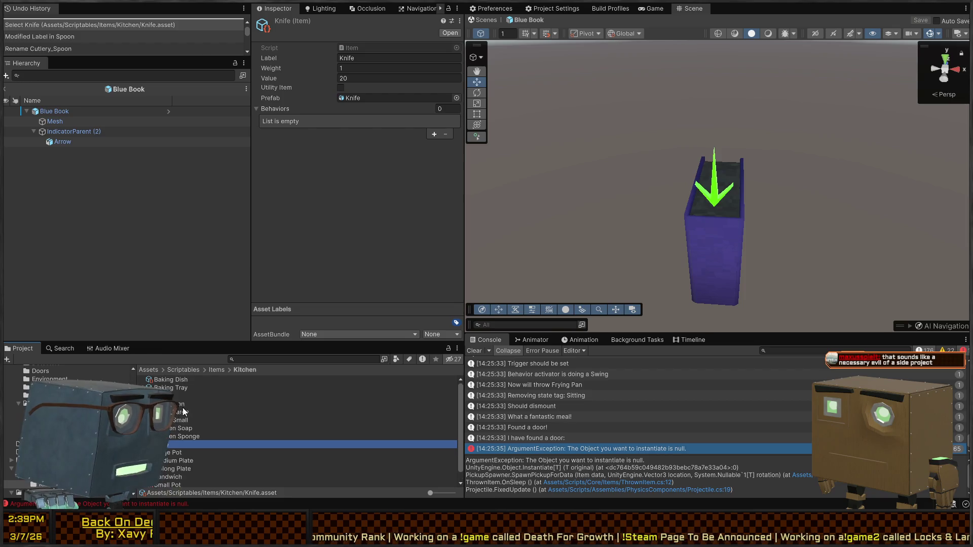
left_click(174, 399)
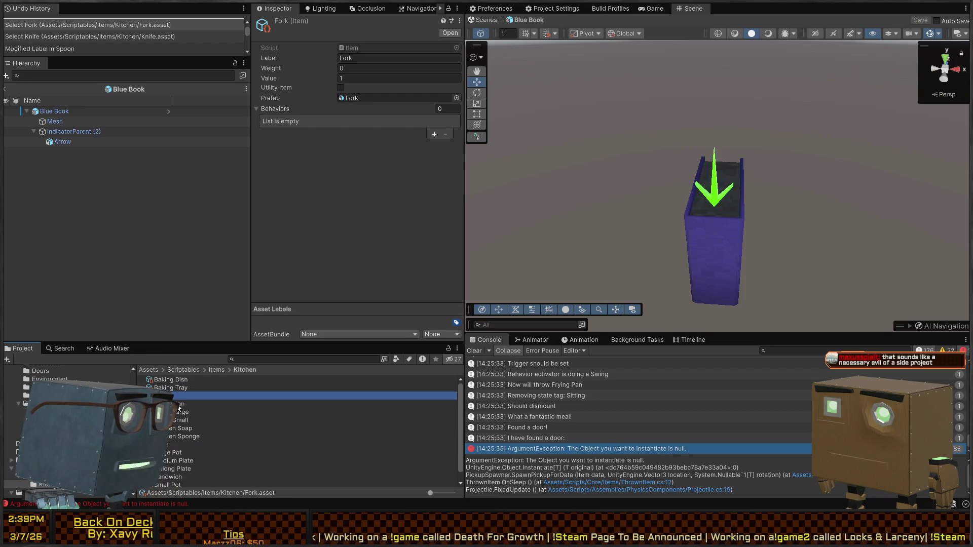
left_click(181, 404)
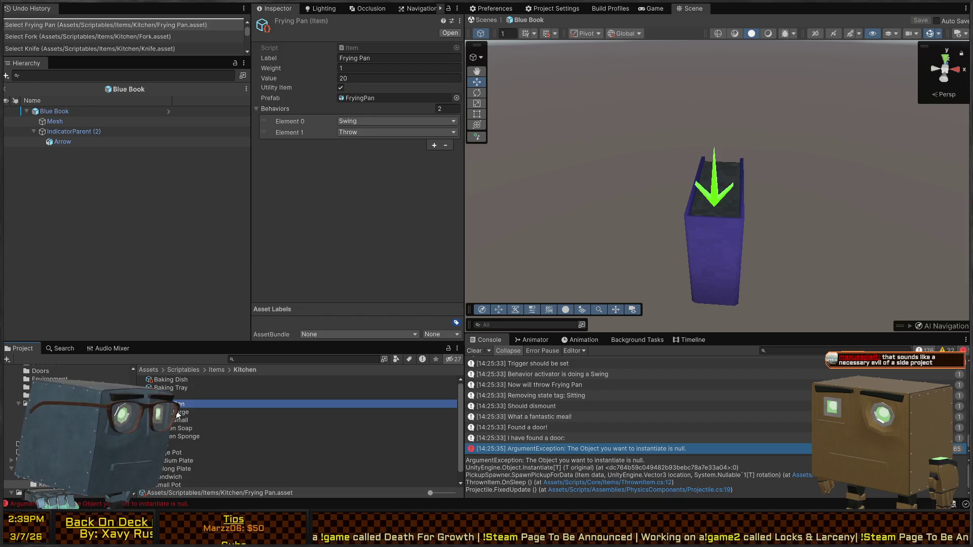
left_click(180, 412)
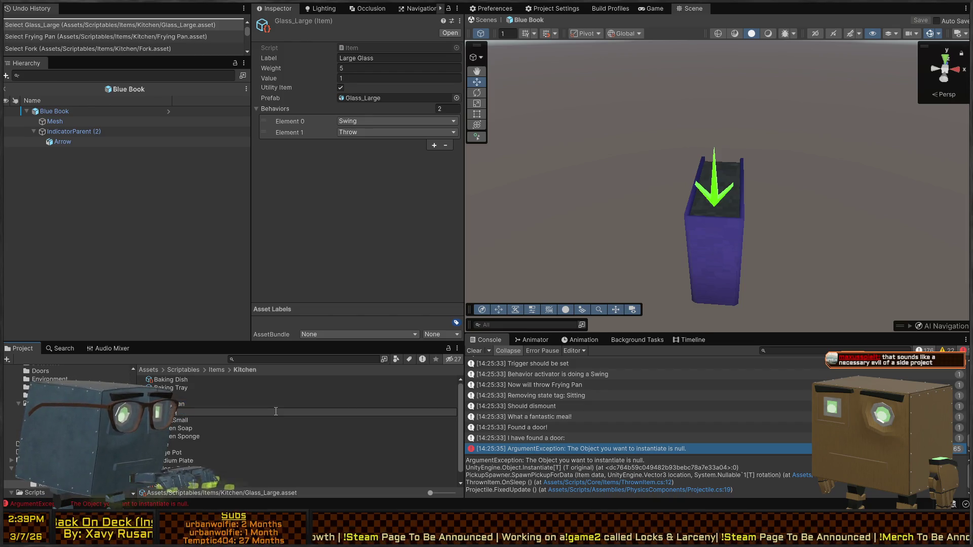
key("Return")
left_click(188, 411)
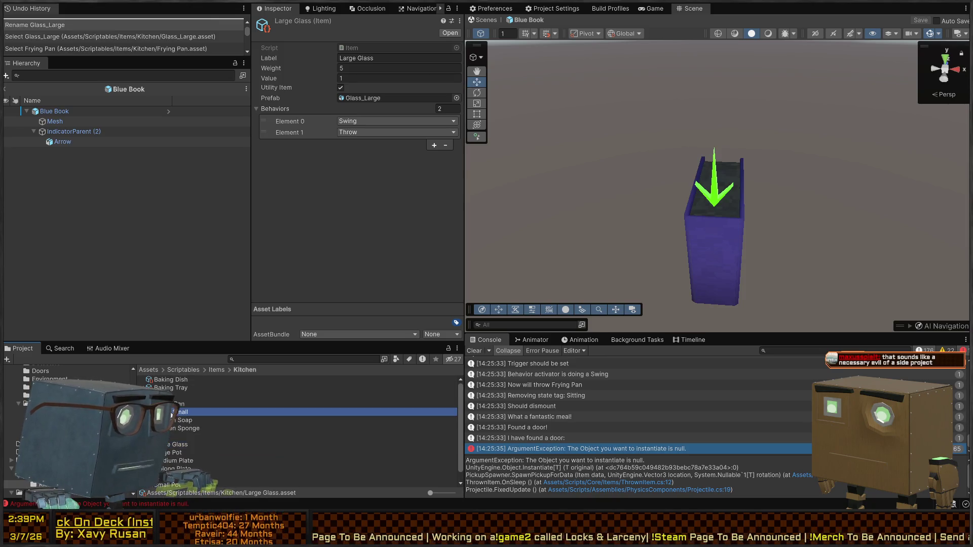
key("F2")
type("Small Glass")
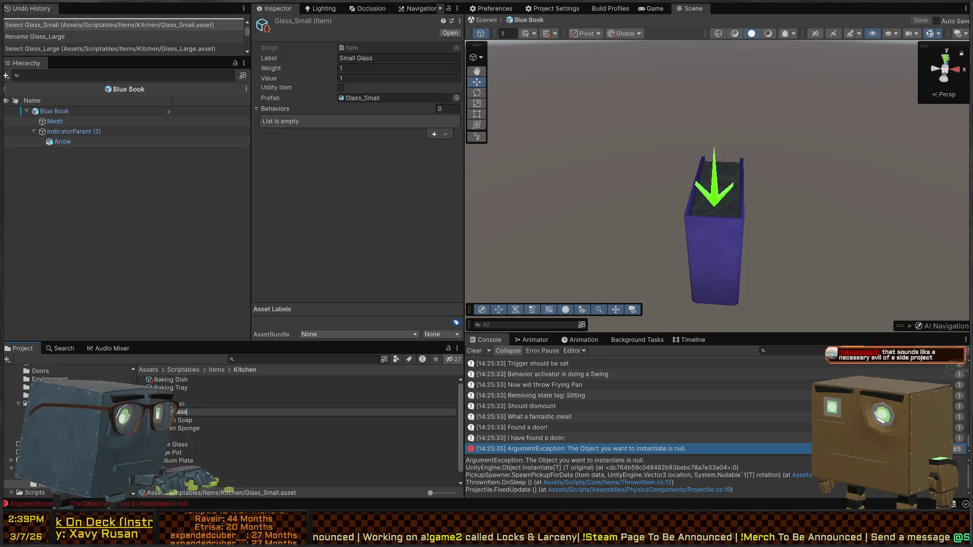
key("Return")
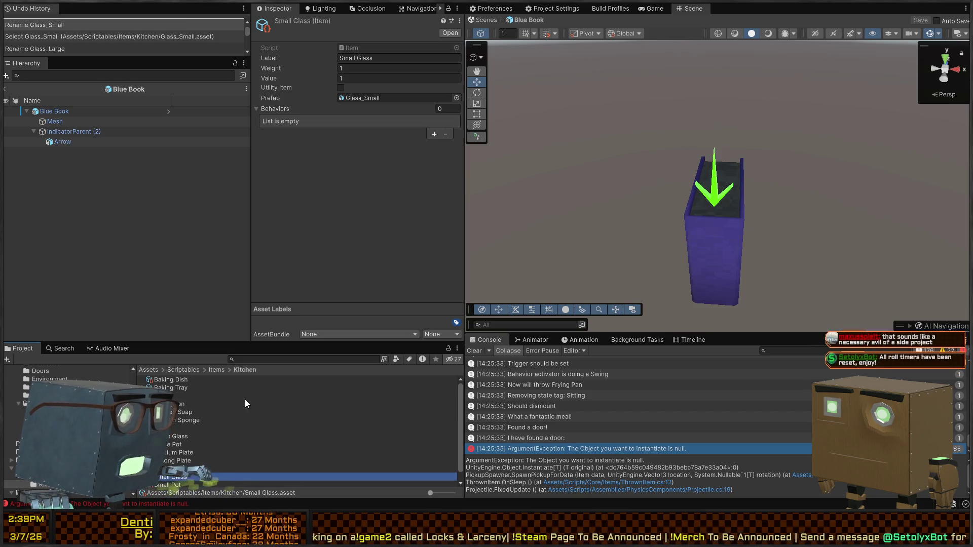
left_click(490, 24)
key("ctrl+p")
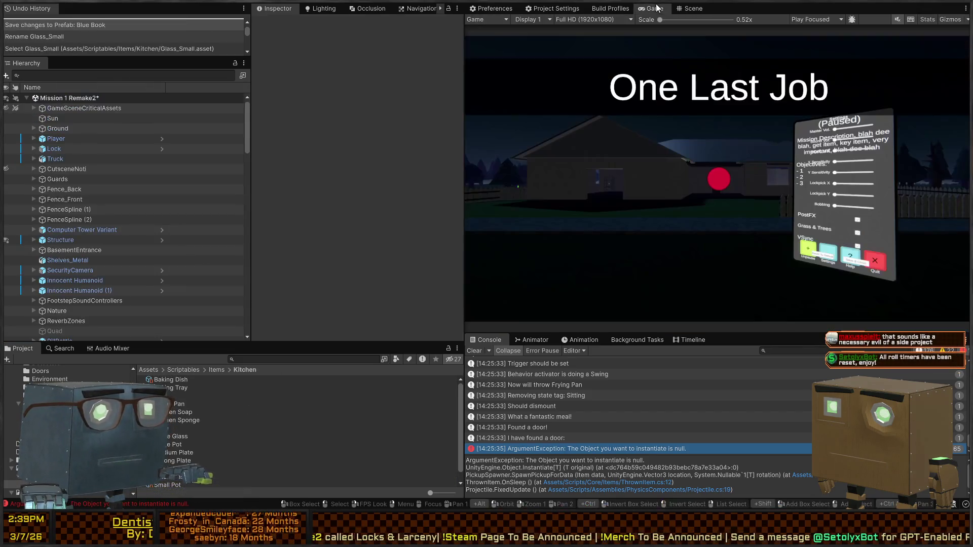
Start the mission maximized, climb into the house and steal the kitchen soap bottle
left_click(685, 135)
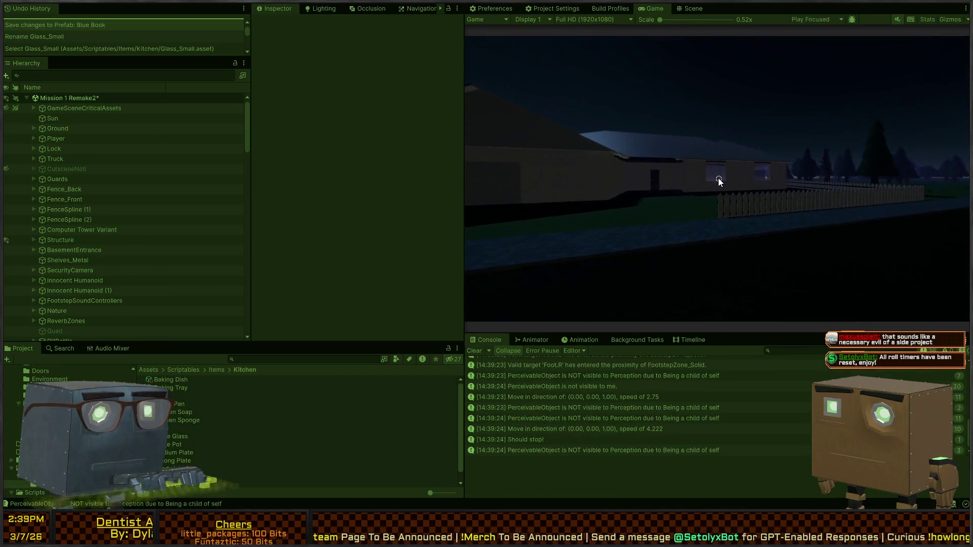
key("shift+space")
key("w")
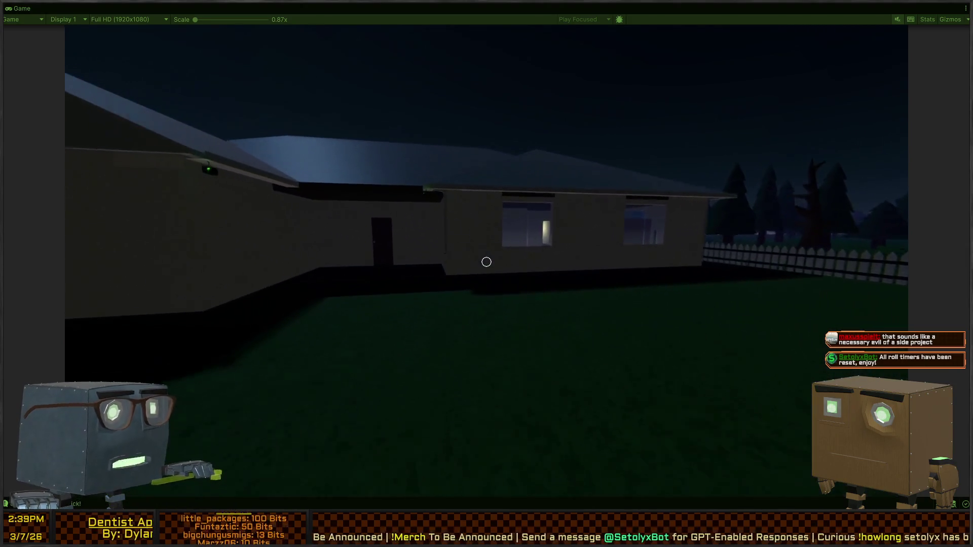
key("w")
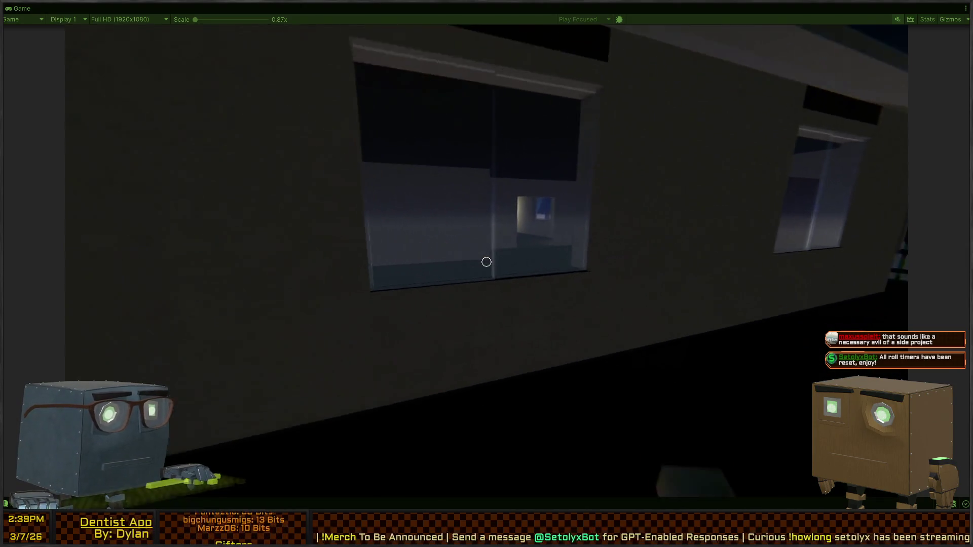
key("w")
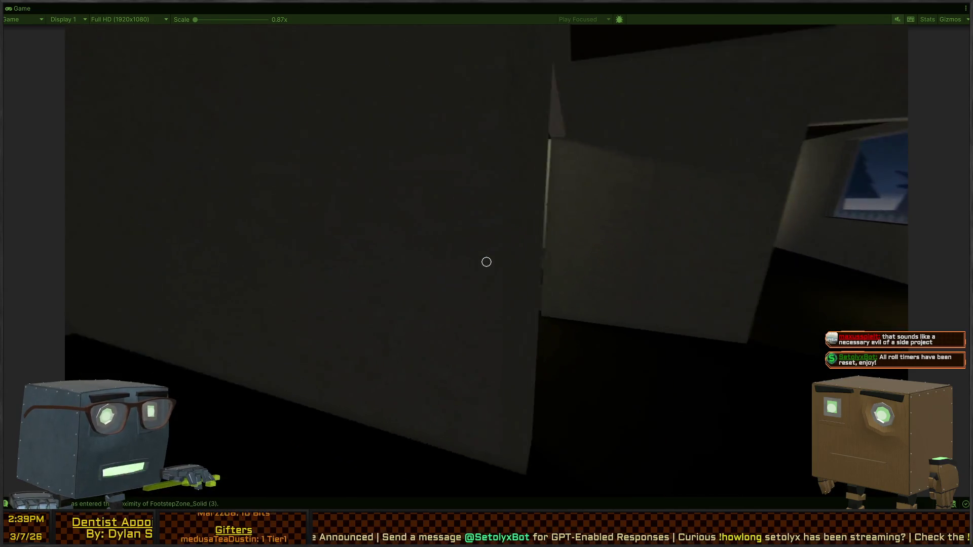
key("w")
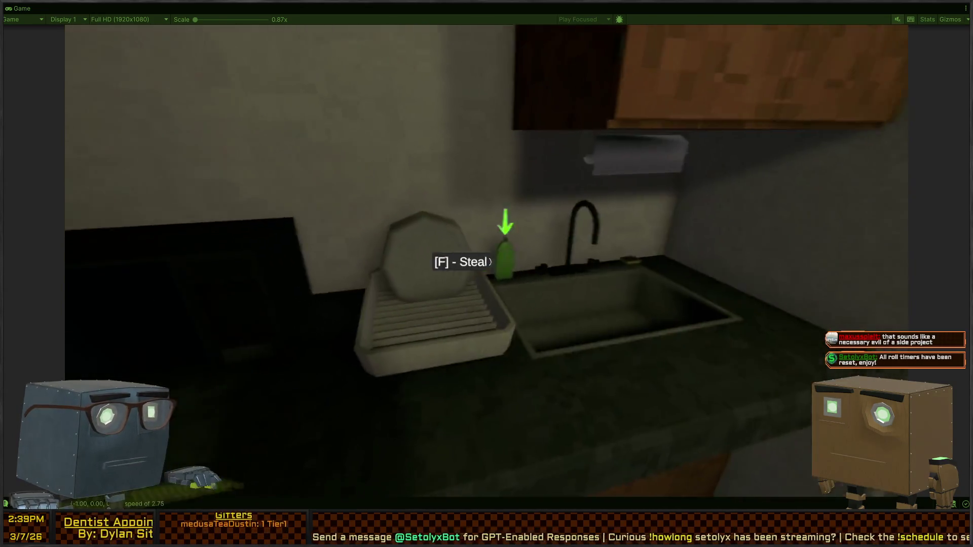
key("f")
Walk through the kitchen and living room outside, then release the cursor and restore the editor layout
key("w")
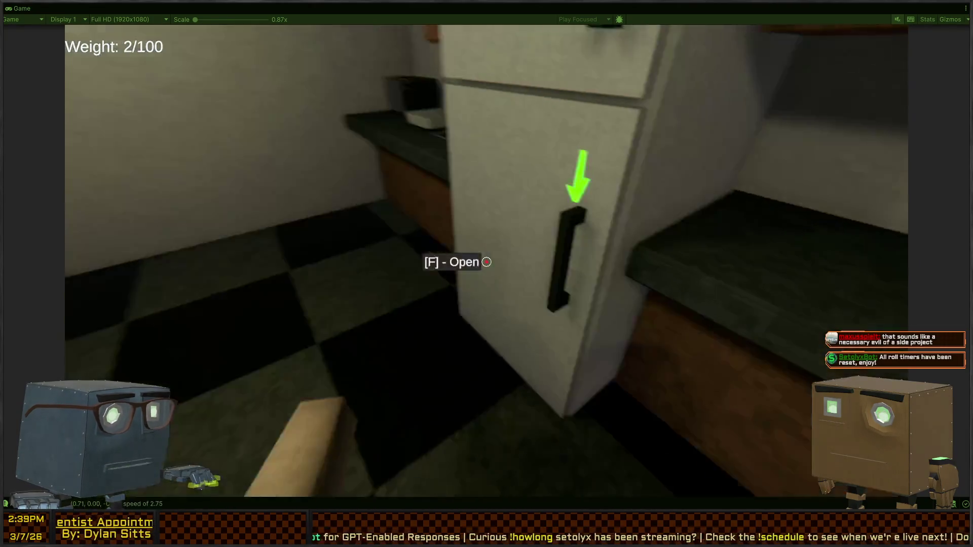
key("w")
key("w")
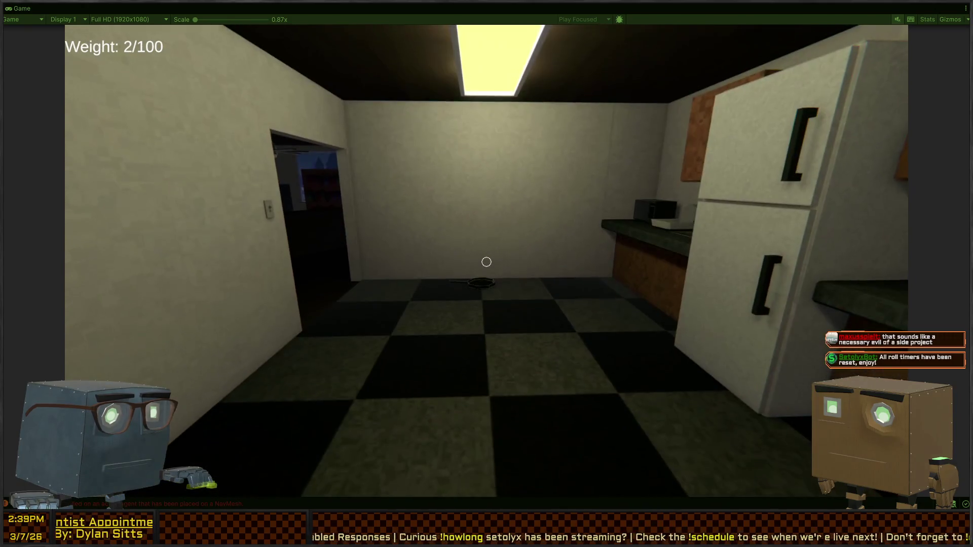
key("w")
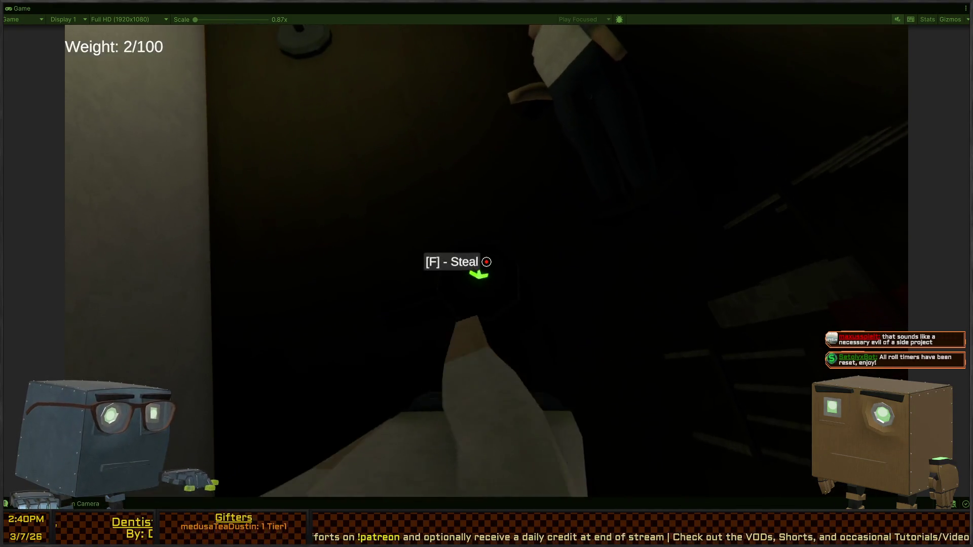
key("w")
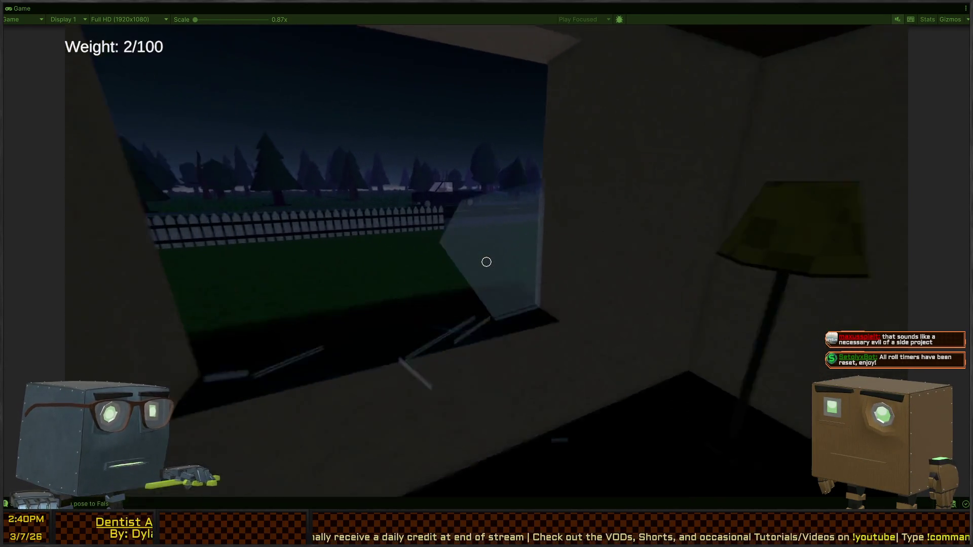
key("w")
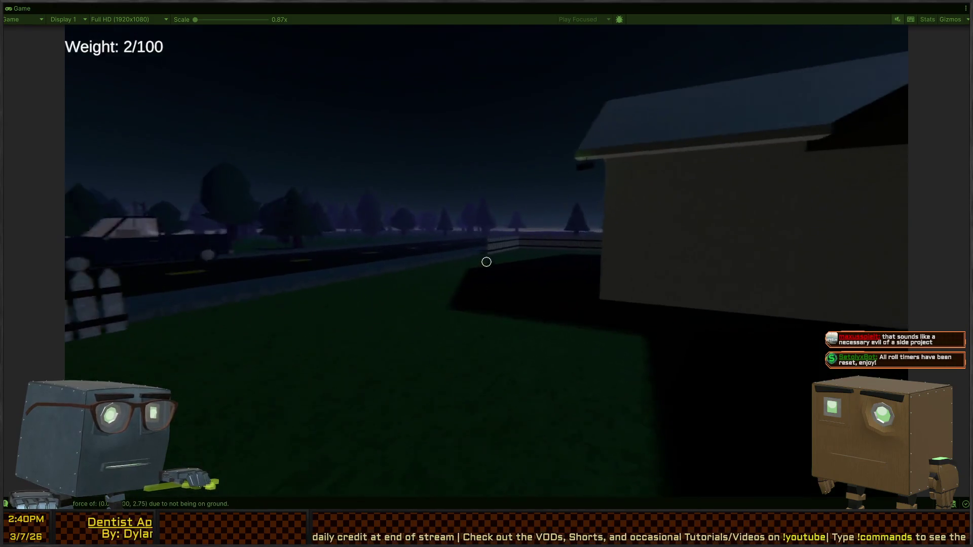
key("Escape")
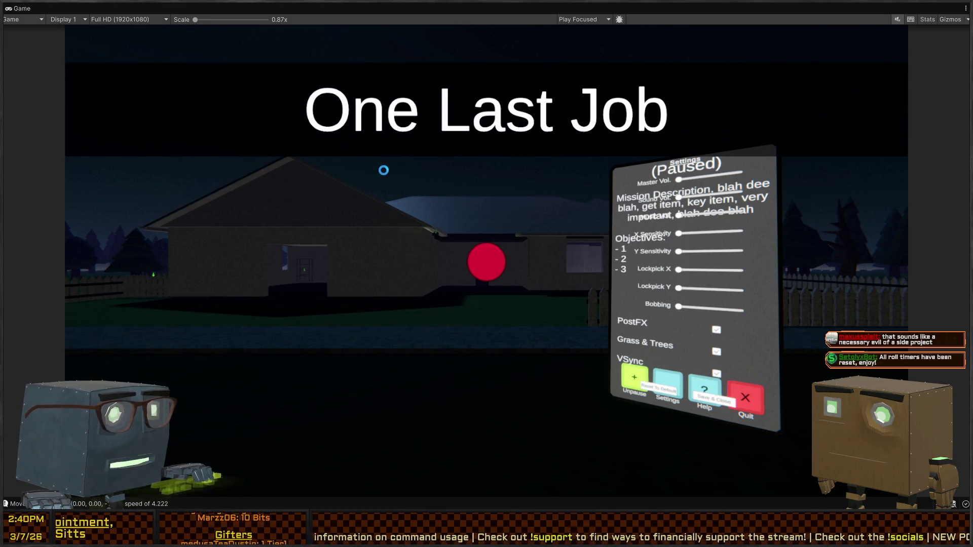
key("shift+space")
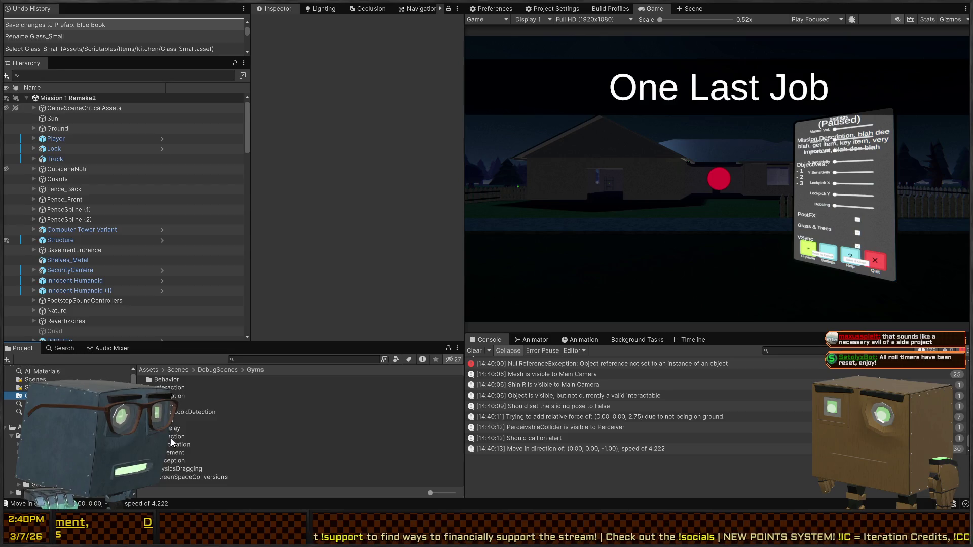
Play-test the Interaction gym scene, walking toward the TV and the row of kitchen items
double_click(171, 438)
key("ctrl+p")
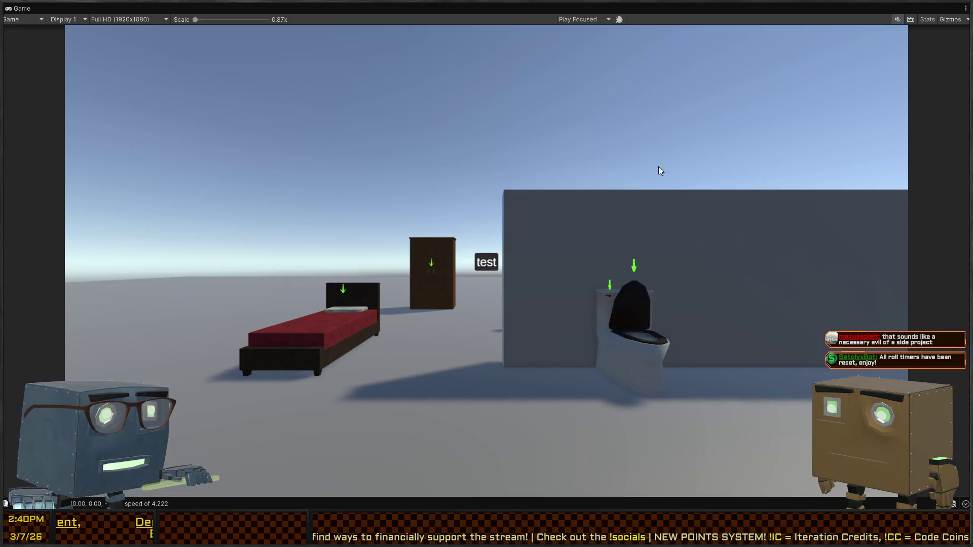
key("w")
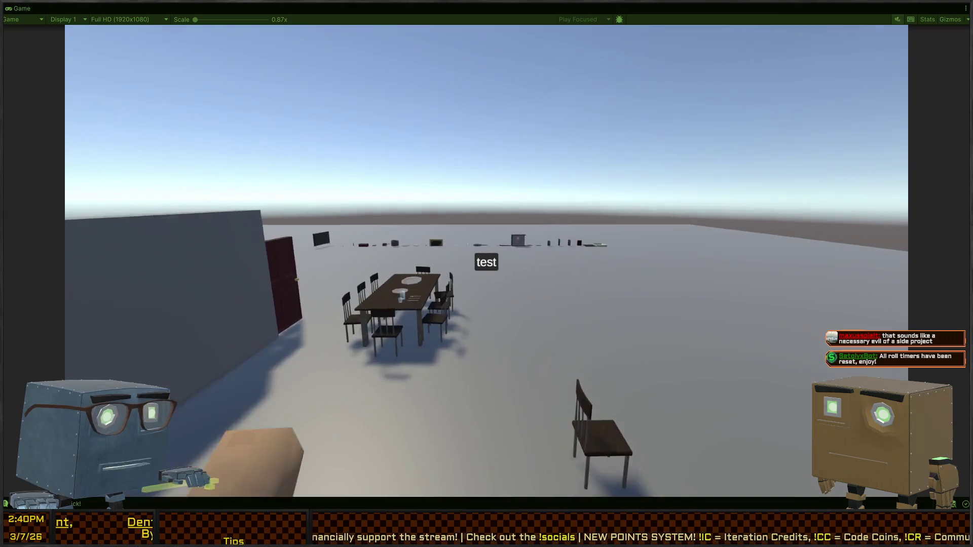
key("w")
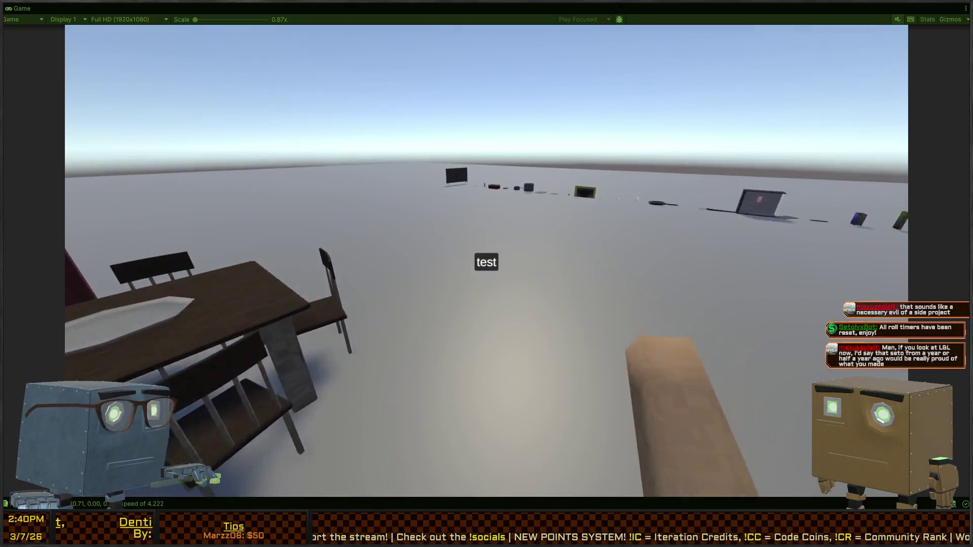
key("w")
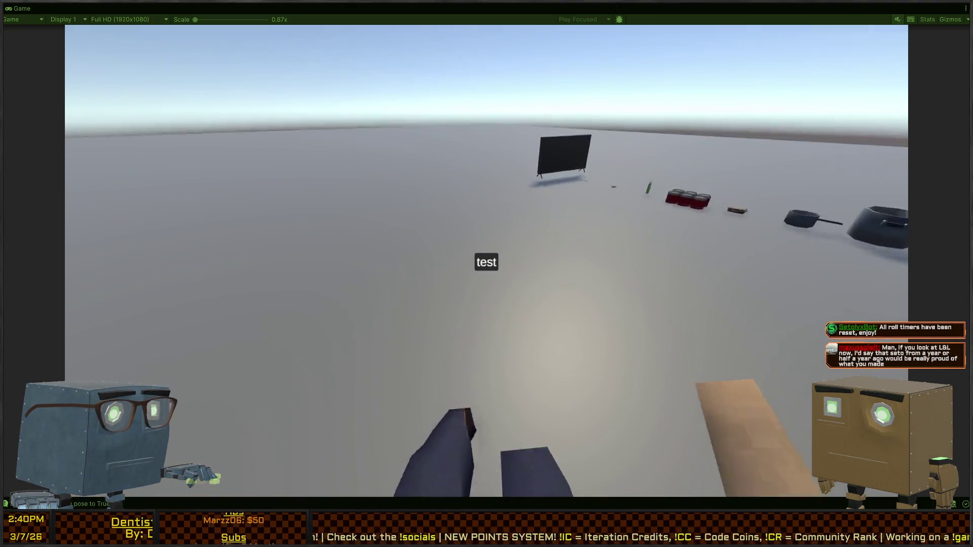
key("w")
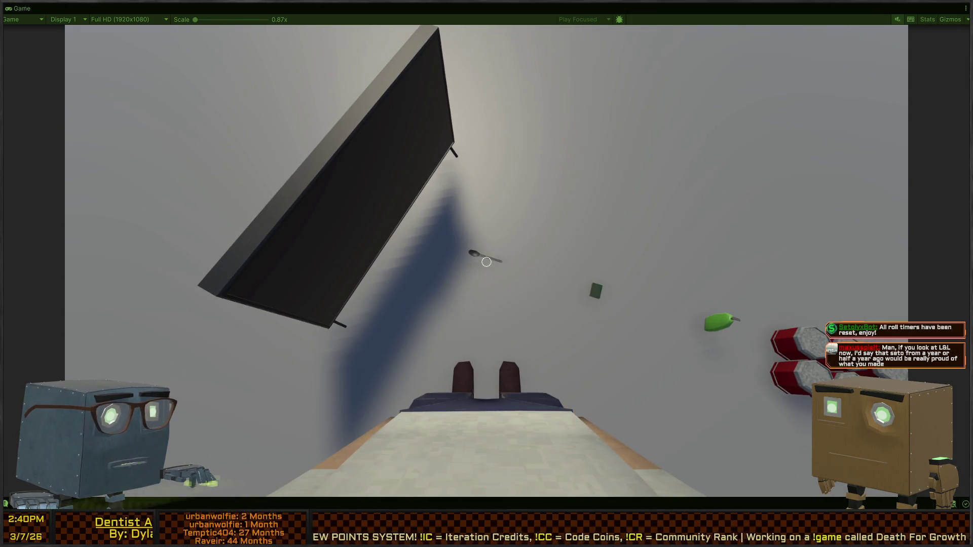
key("w")
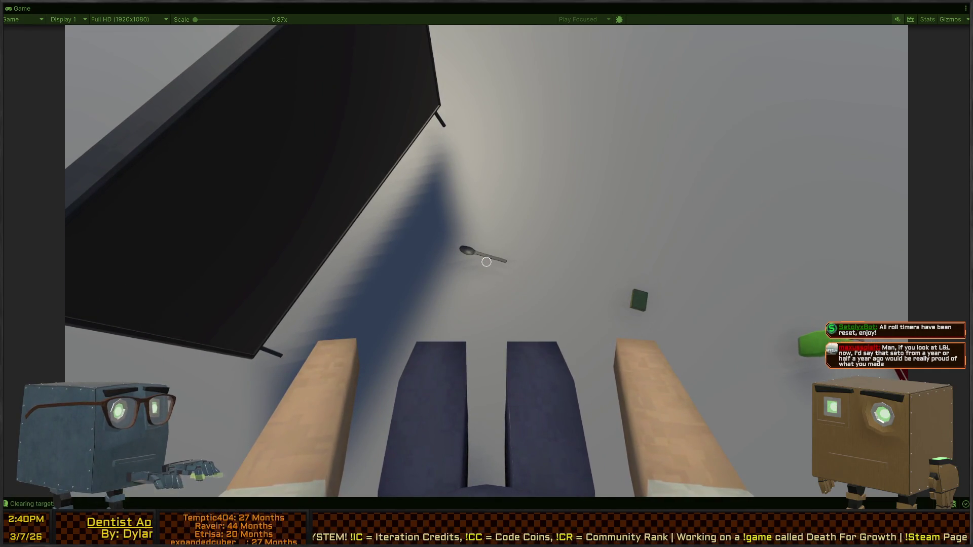
key("d")
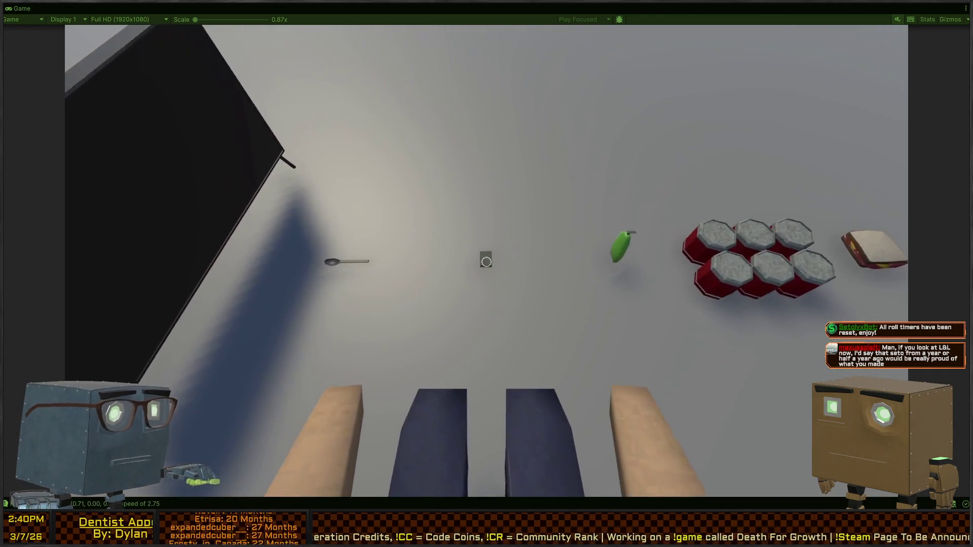
Jump sideways along the pickups past the pepper, cans, sandwich and small pan
key("space")
key("d")
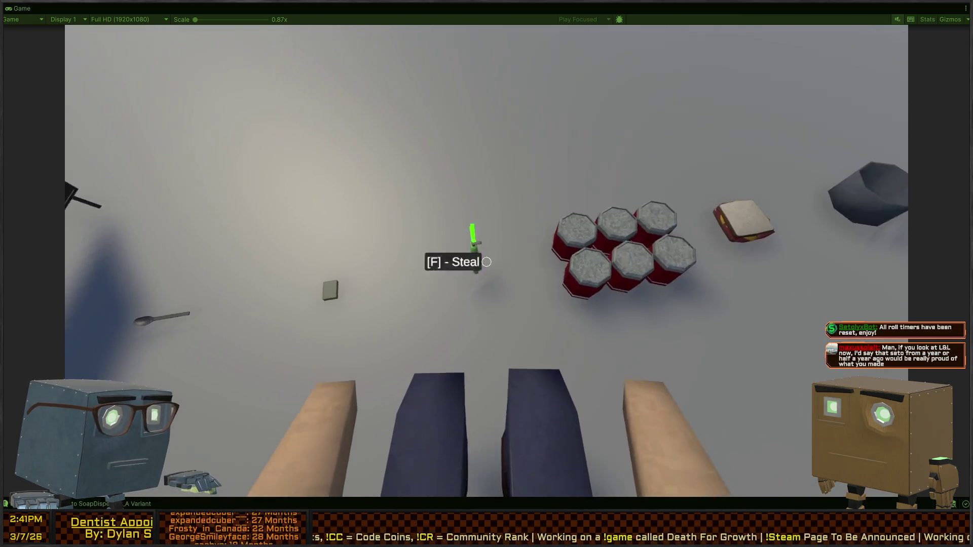
key("space")
key("d")
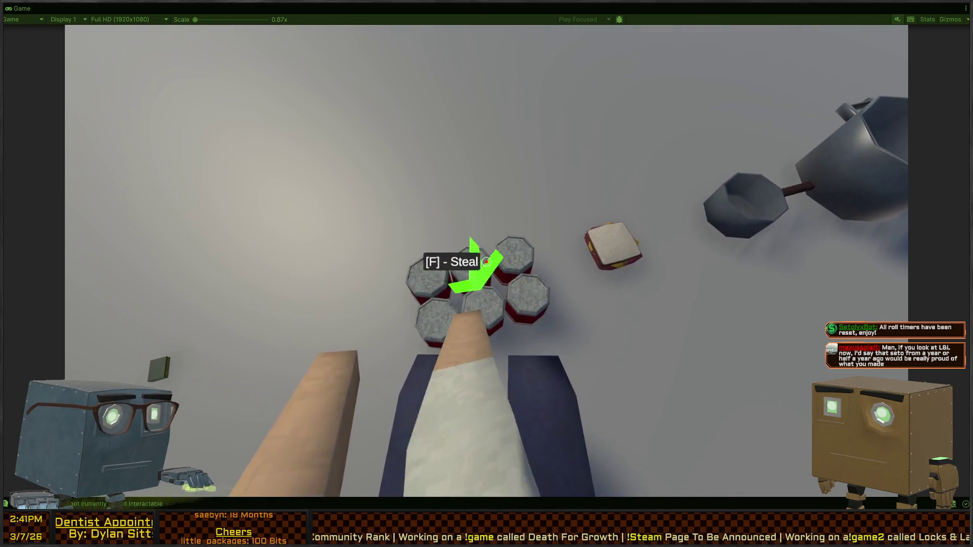
key("space")
key("d")
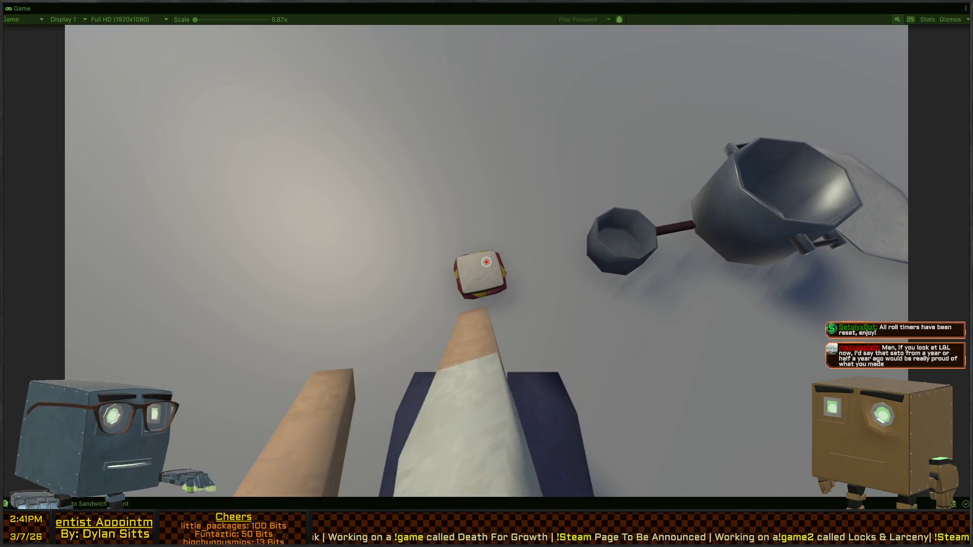
key("space")
key("d")
key("space")
key("d")
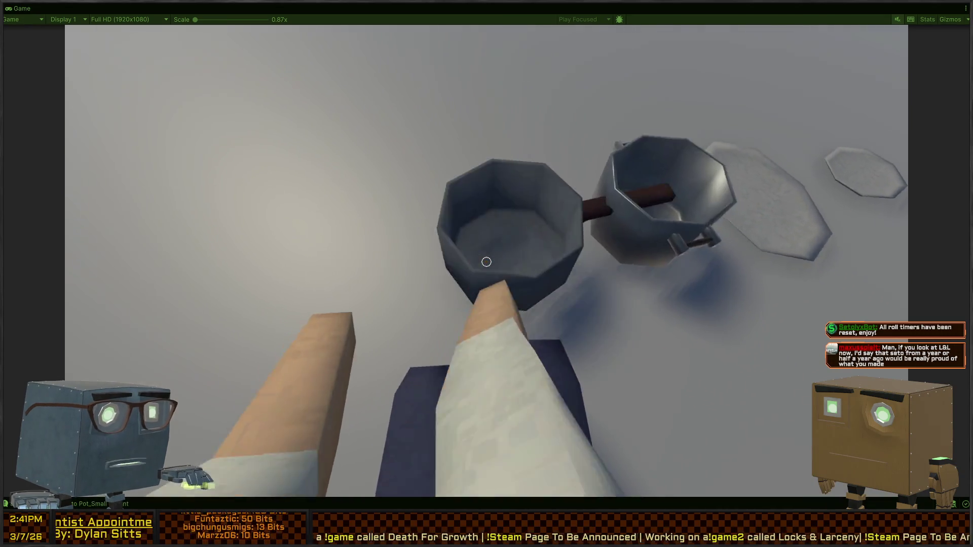
key("space")
key("a")
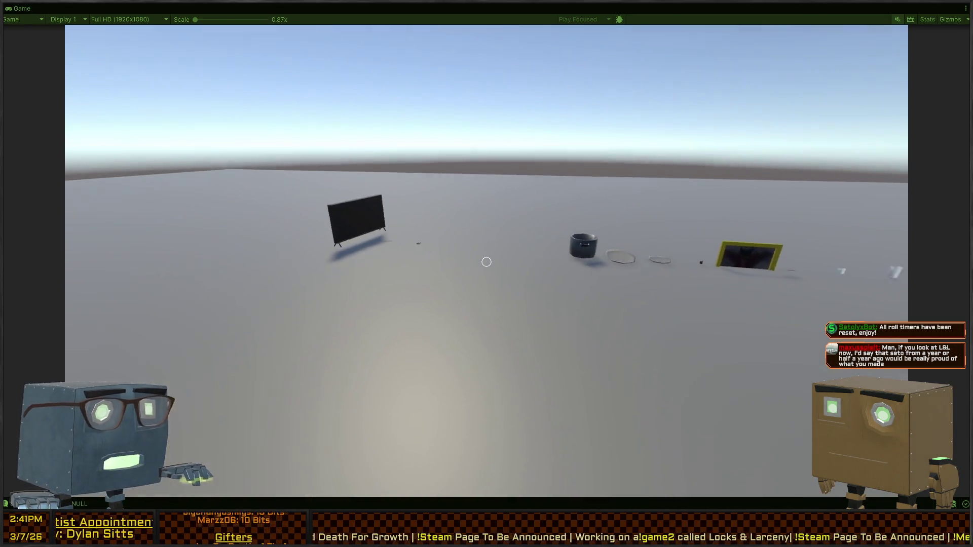
key("space")
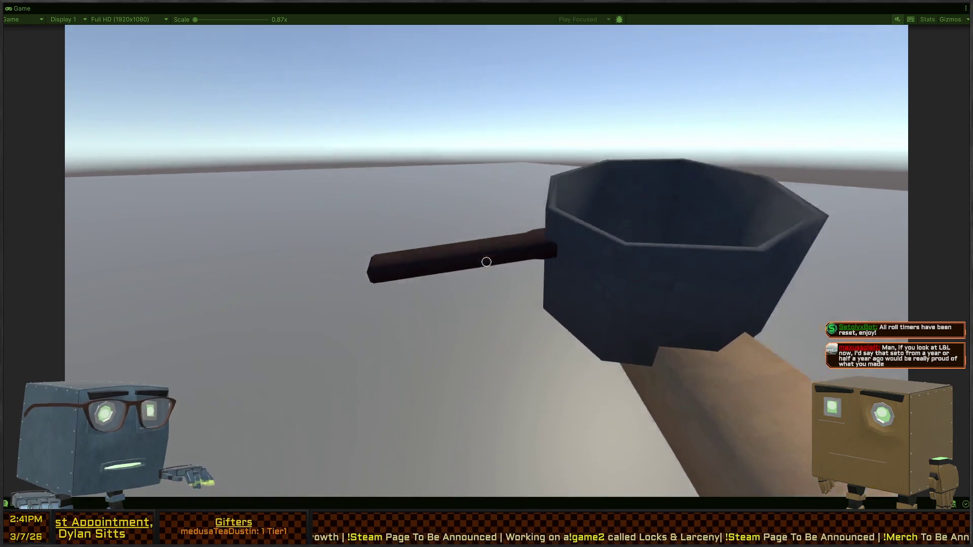
Steal the pot by the door wall and throw it against the wall
key("w")
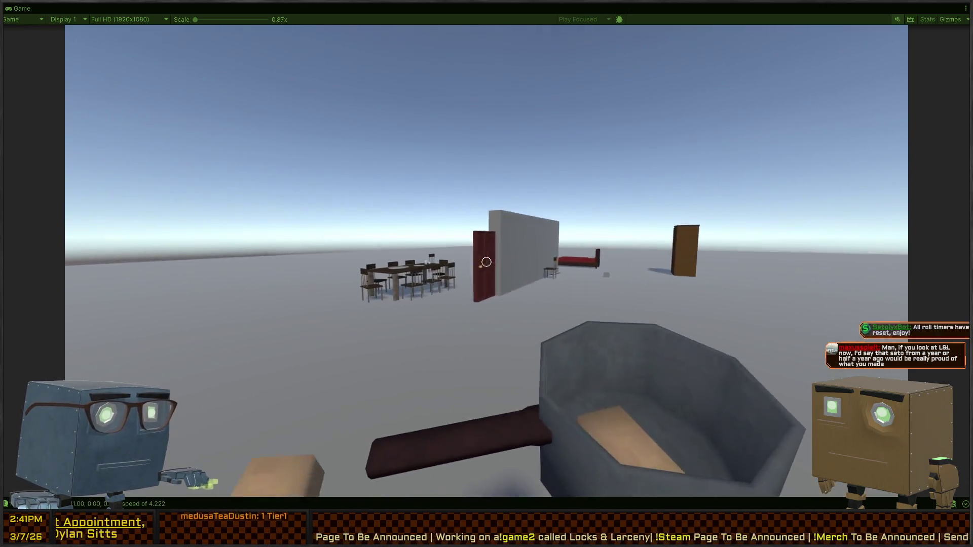
key("space")
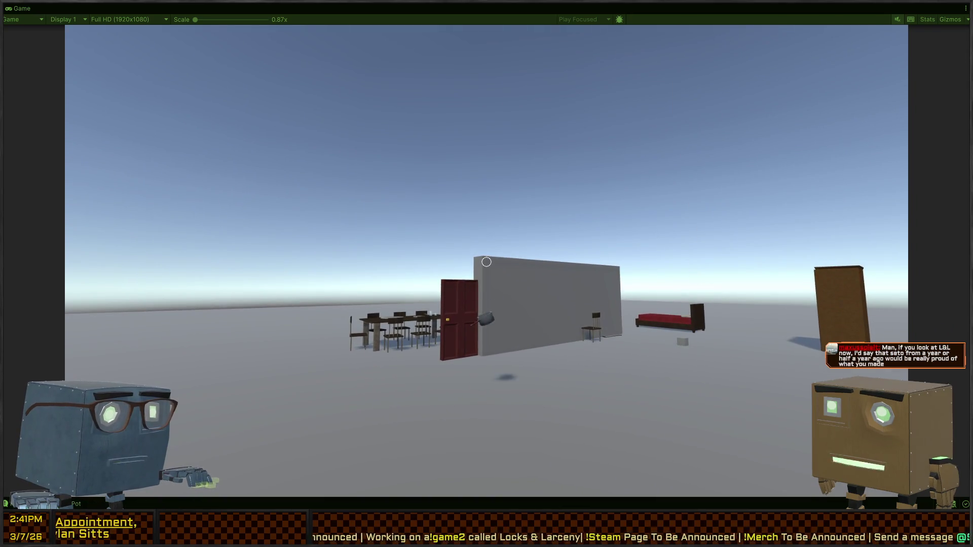
key("w")
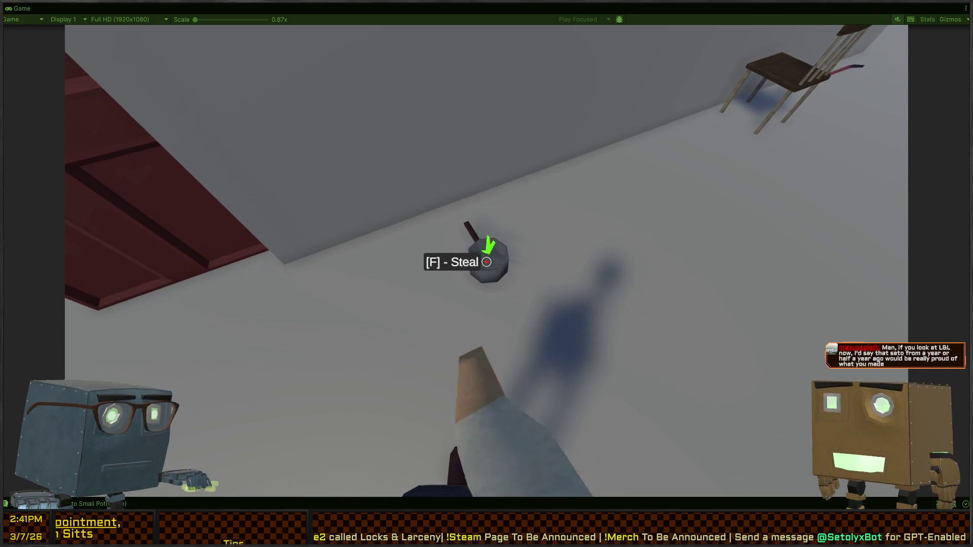
key("f")
key("s")
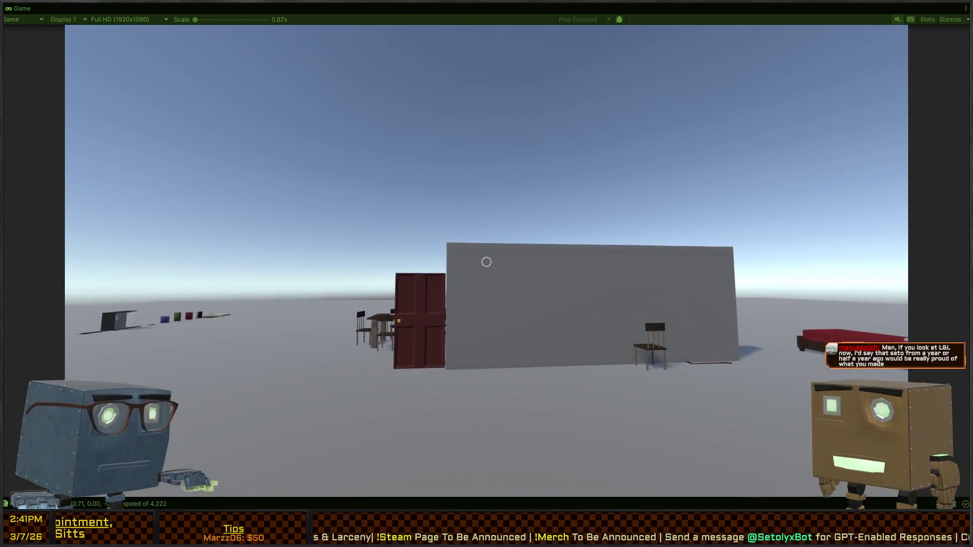
left_click(487, 262)
Steal the pot sitting on its plate, then the octagonal plate
key("w")
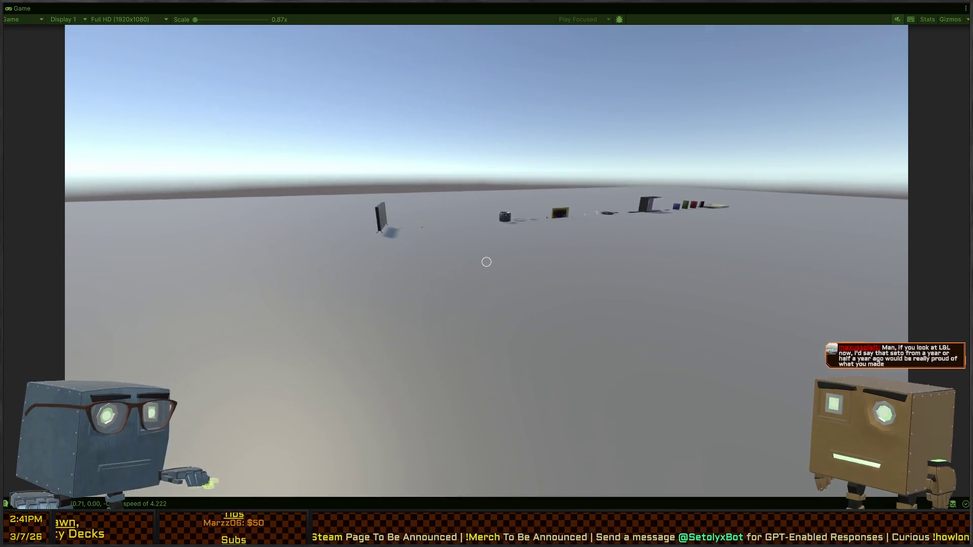
key("w")
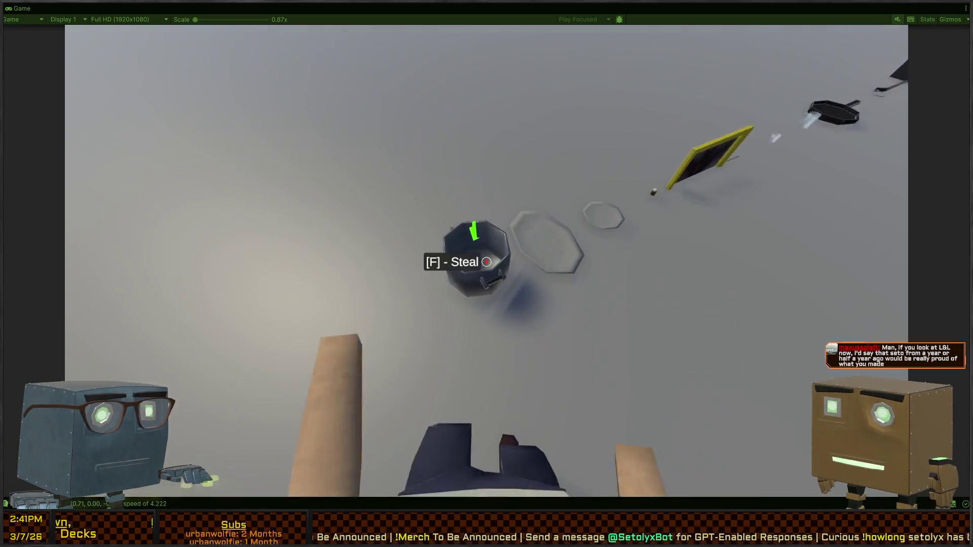
key("f")
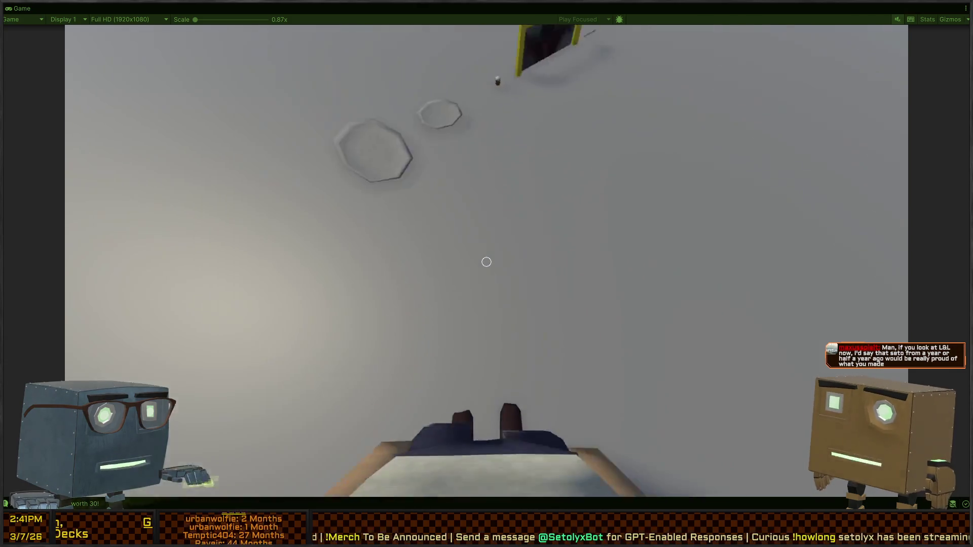
key("s")
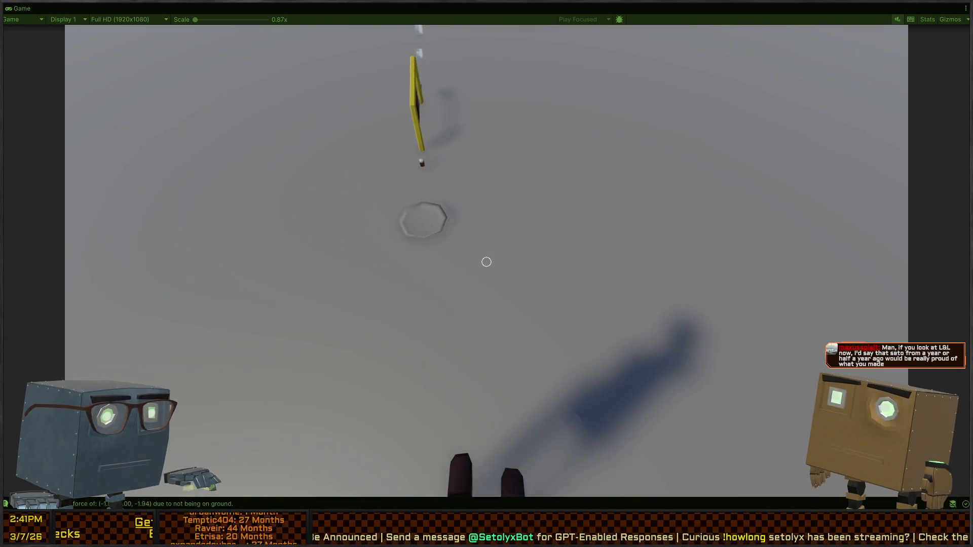
key("f")
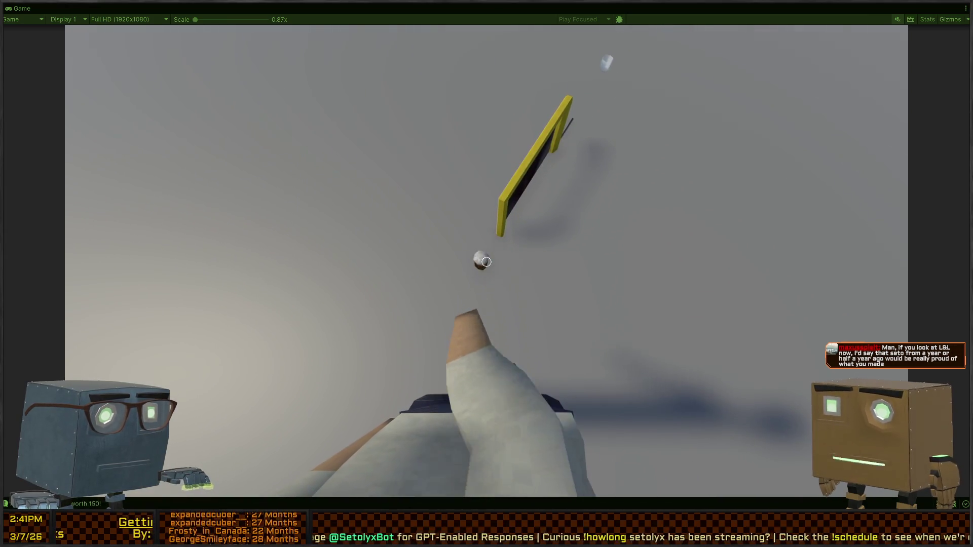
mouse_move(487, 262)
Throw the held mug near the wall and steal the glass beside it
key("w")
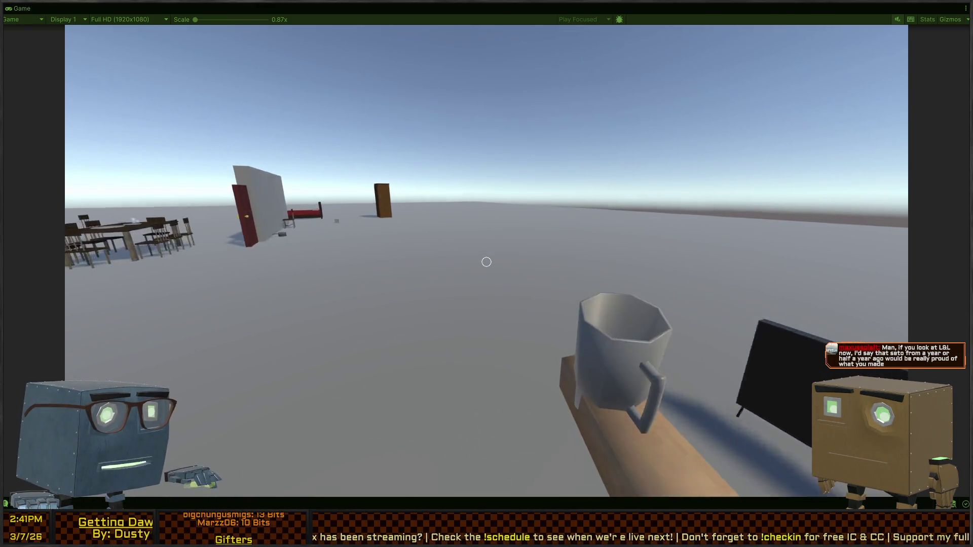
key("w")
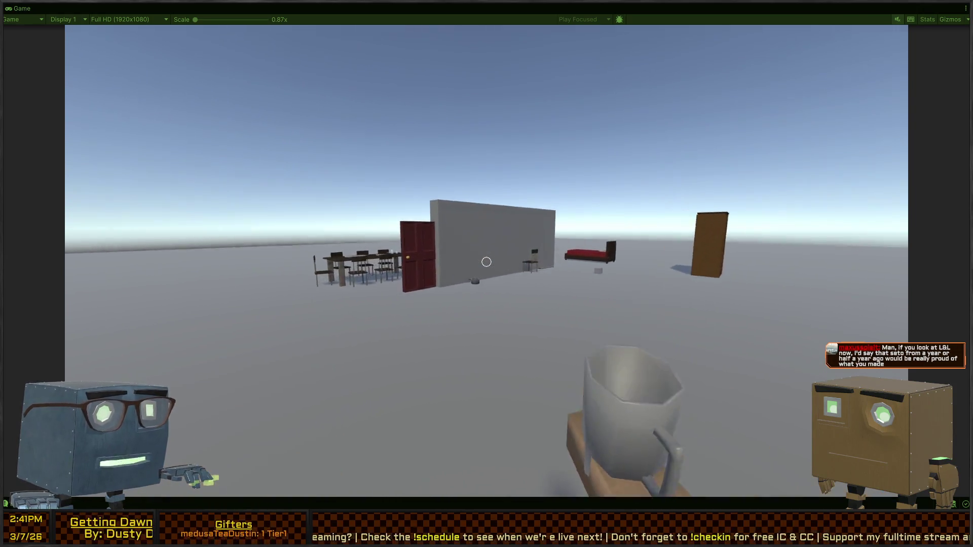
left_click(486, 262)
key("s")
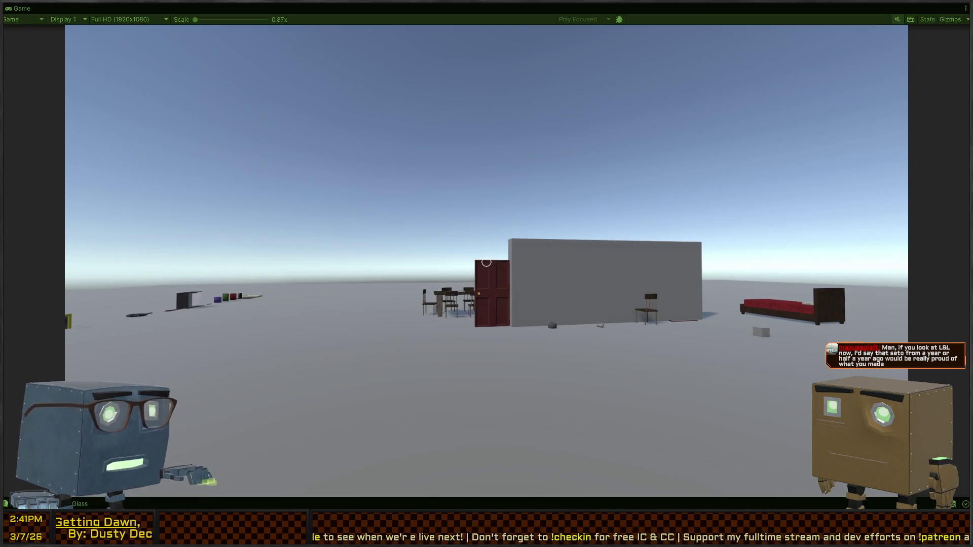
key("w")
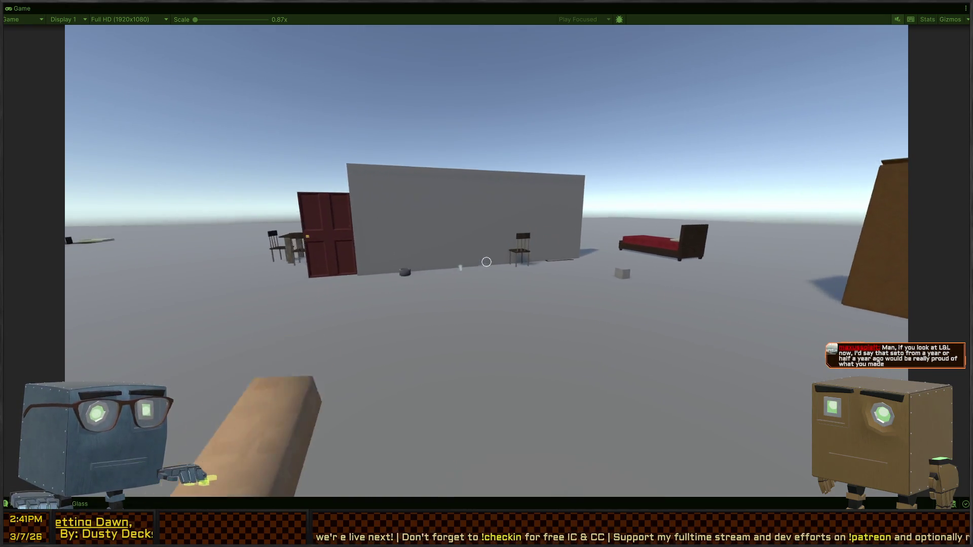
key("w")
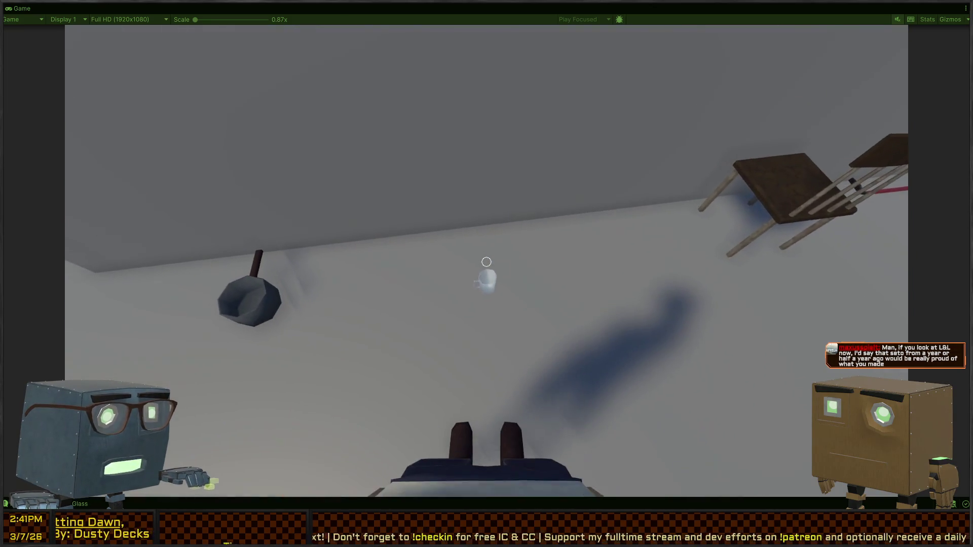
key("s")
key("f")
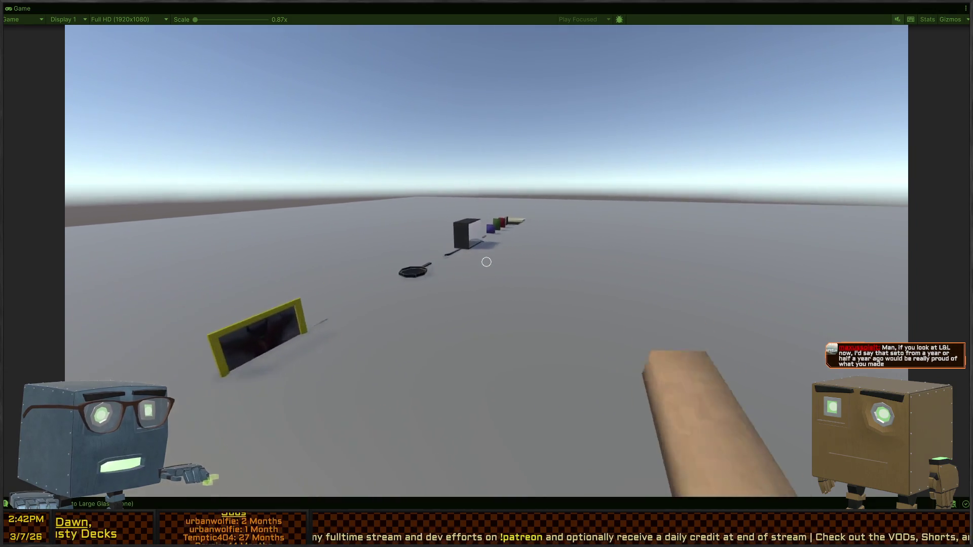
Stop and restart Play mode after reaching the black box
key("w")
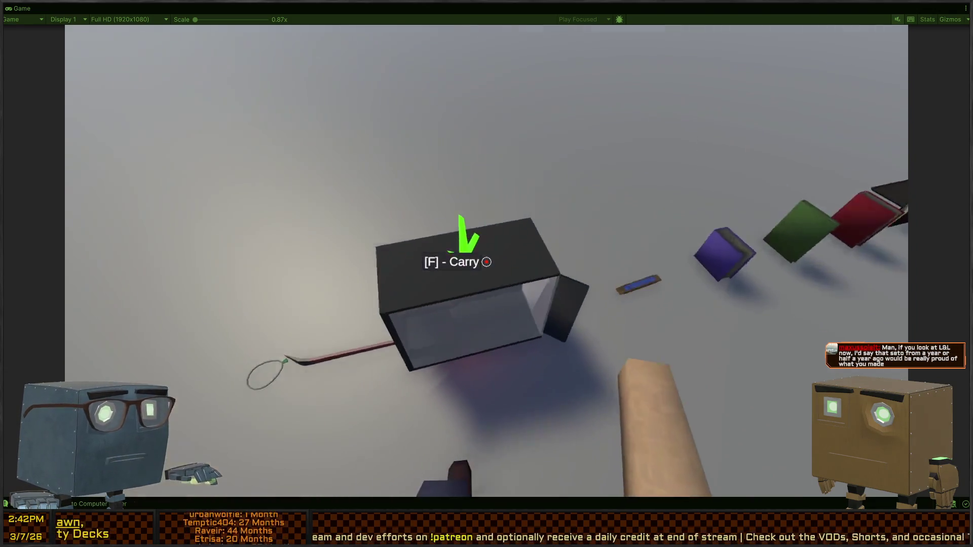
key("w")
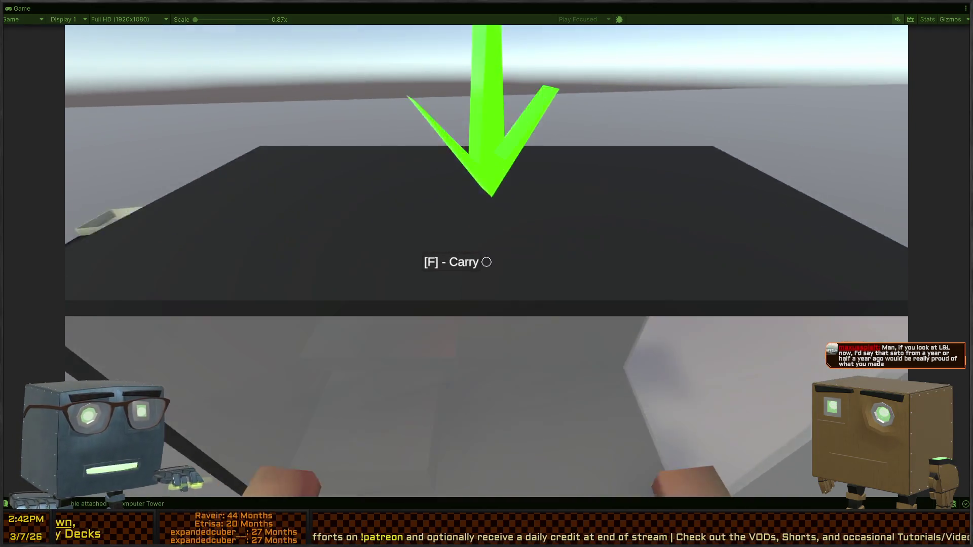
key("Escape")
key("ctrl+p")
key("ctrl+p")
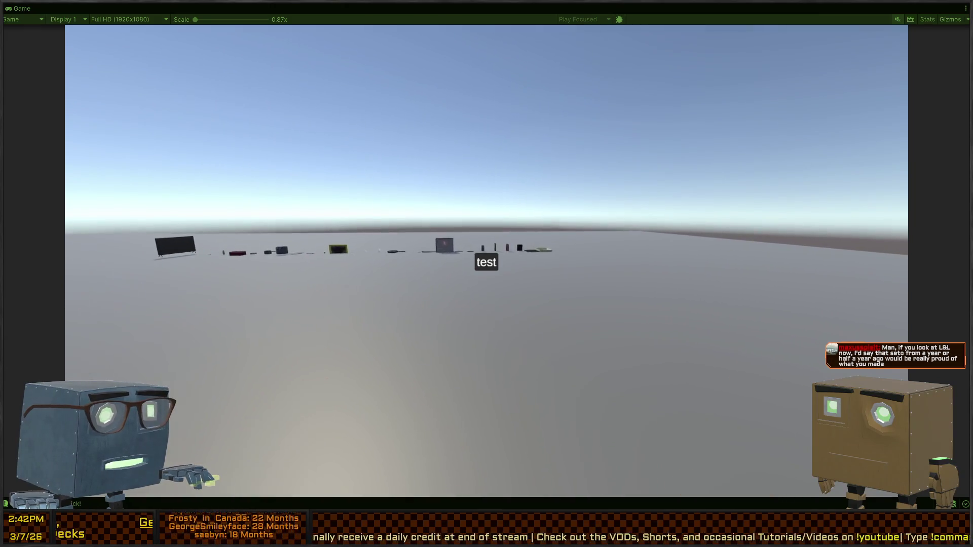
Steal the cellphone, the purple book and the green book
key("w")
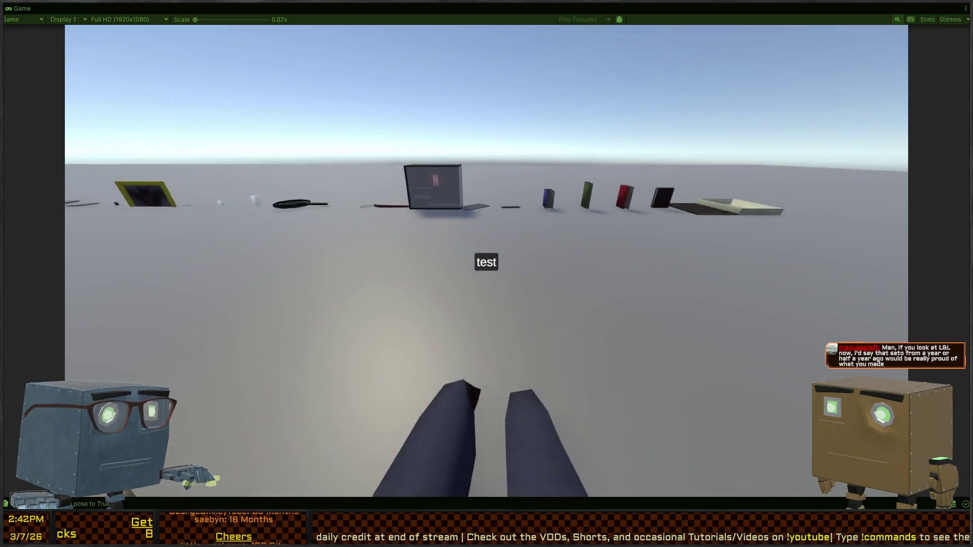
key("f")
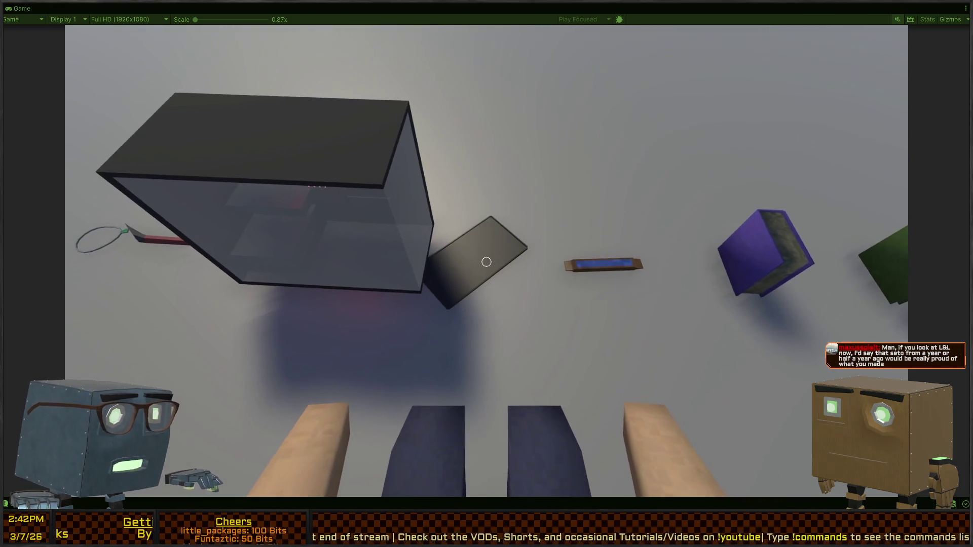
key("s")
key("w")
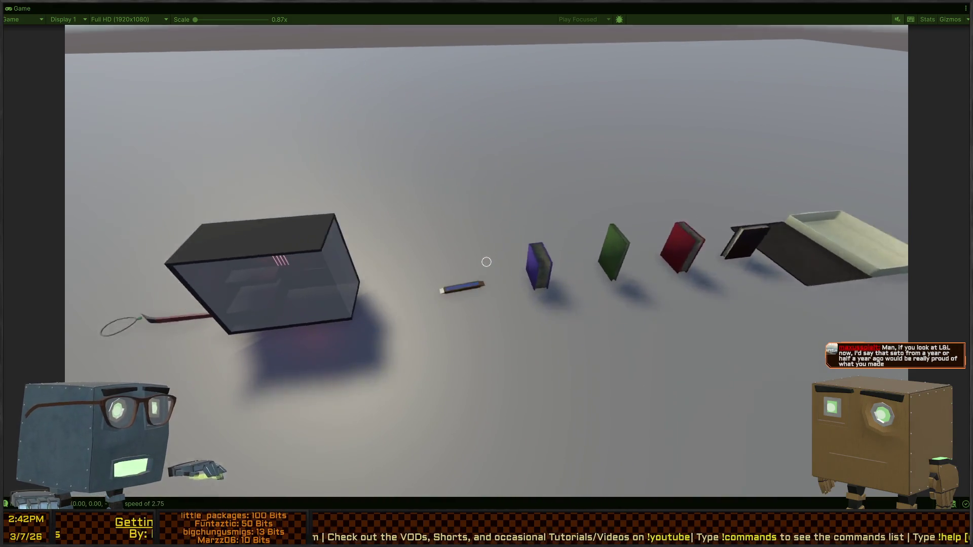
key("f")
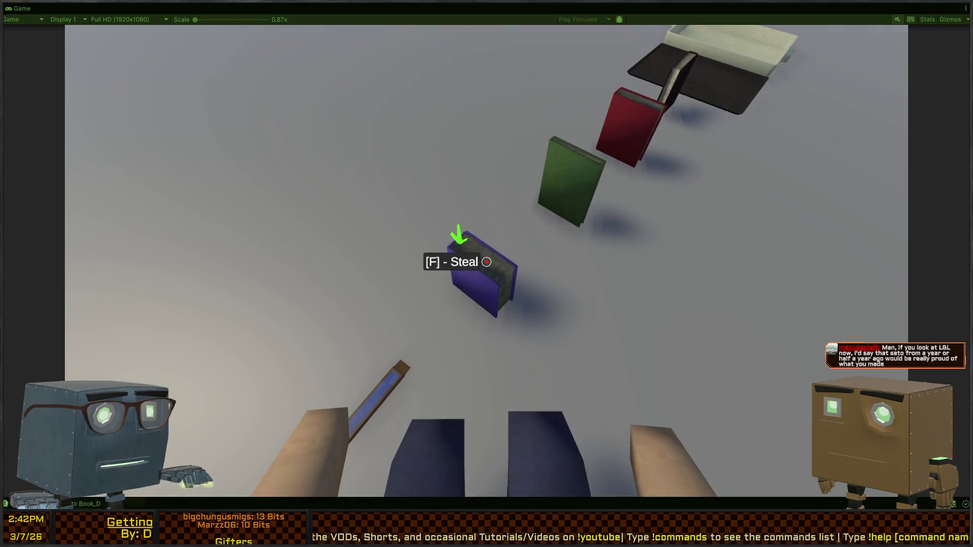
key("w")
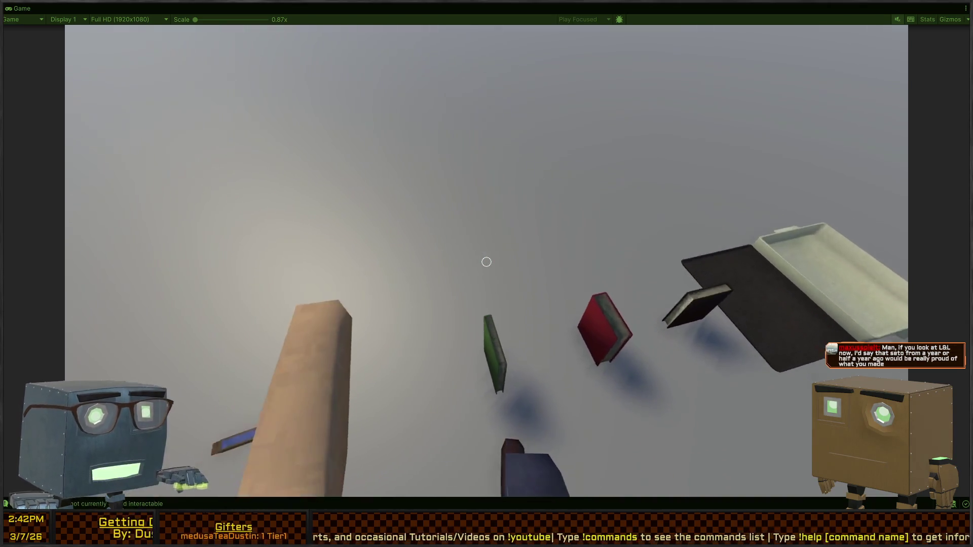
key("f")
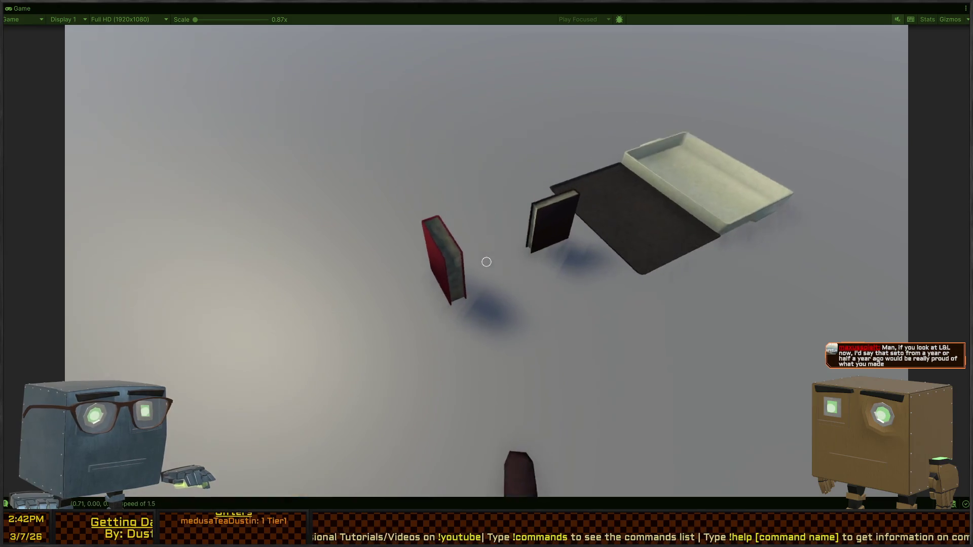
Steal the red and black books, the black tray and the baking tray
key("w")
key("f")
key("w")
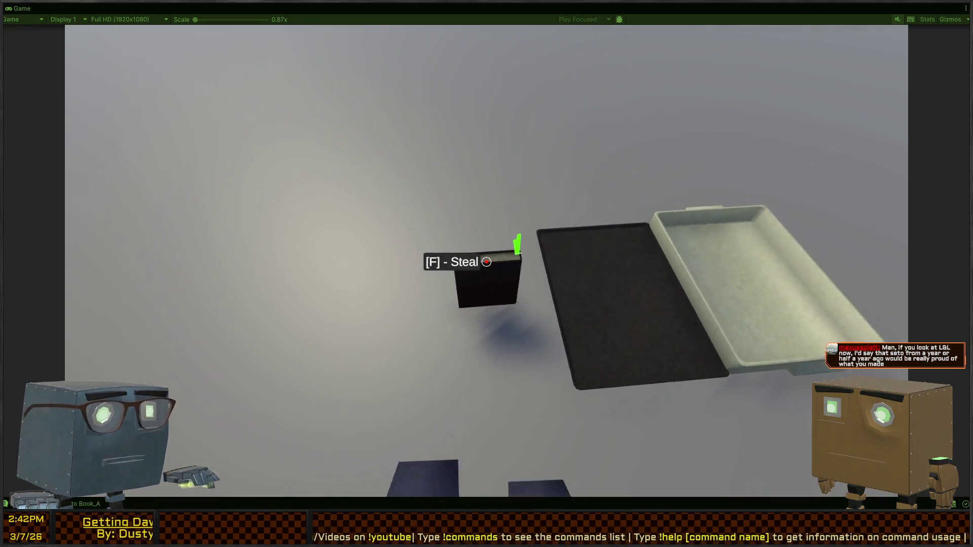
key("f")
key("w")
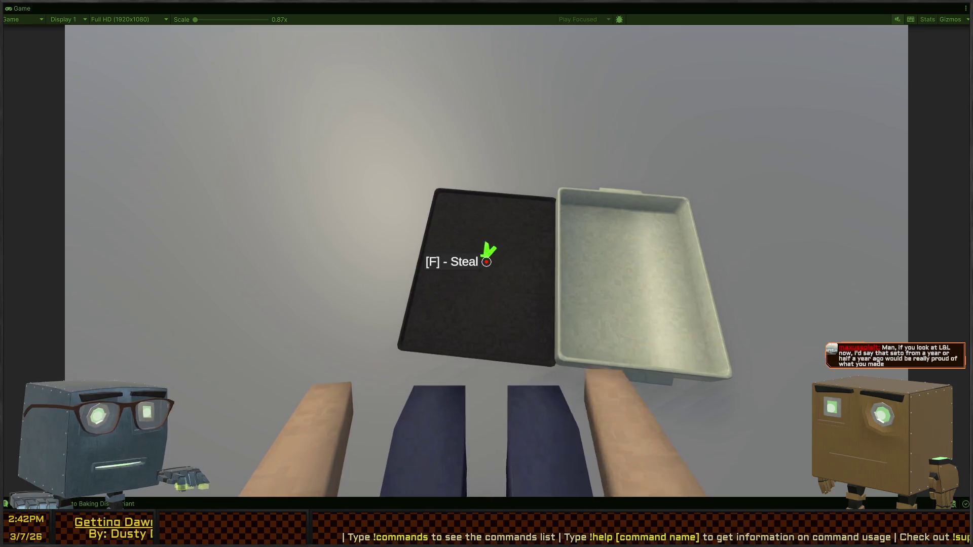
key("f")
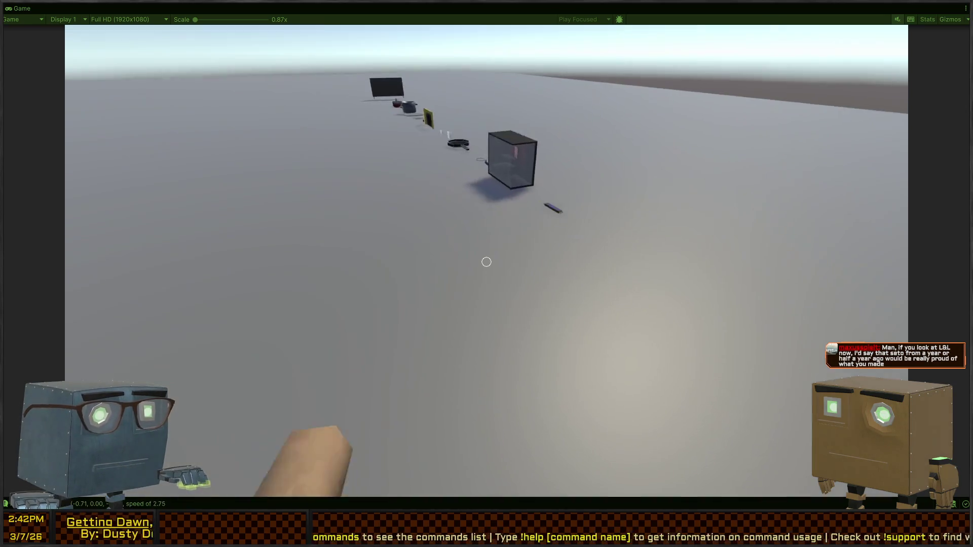
key("w")
Pick up the crowbar from the glass box and swing it
key("w")
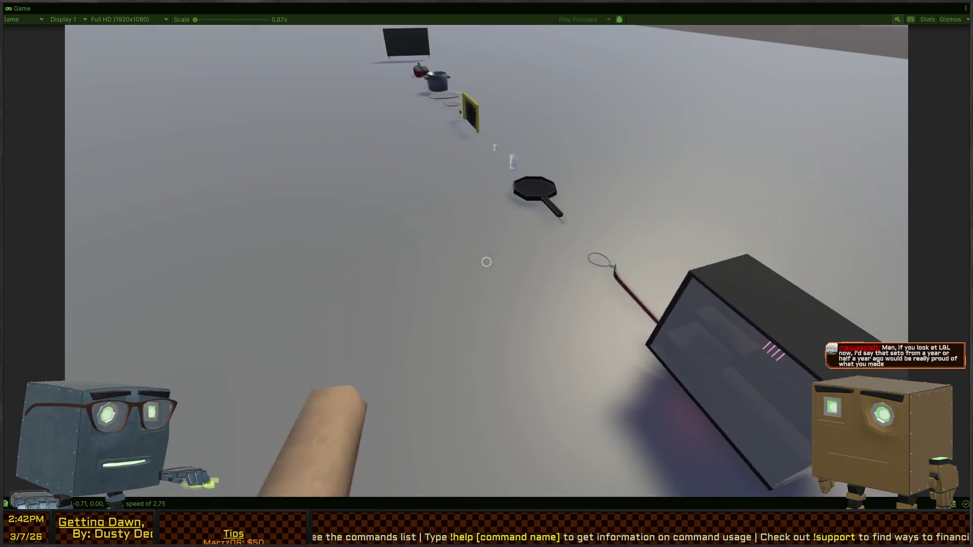
key("w")
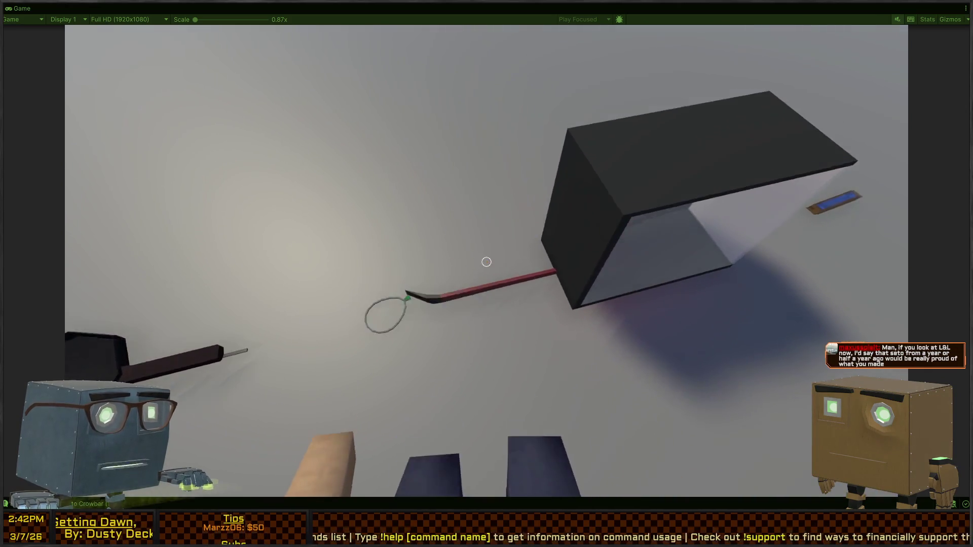
left_click(486, 262)
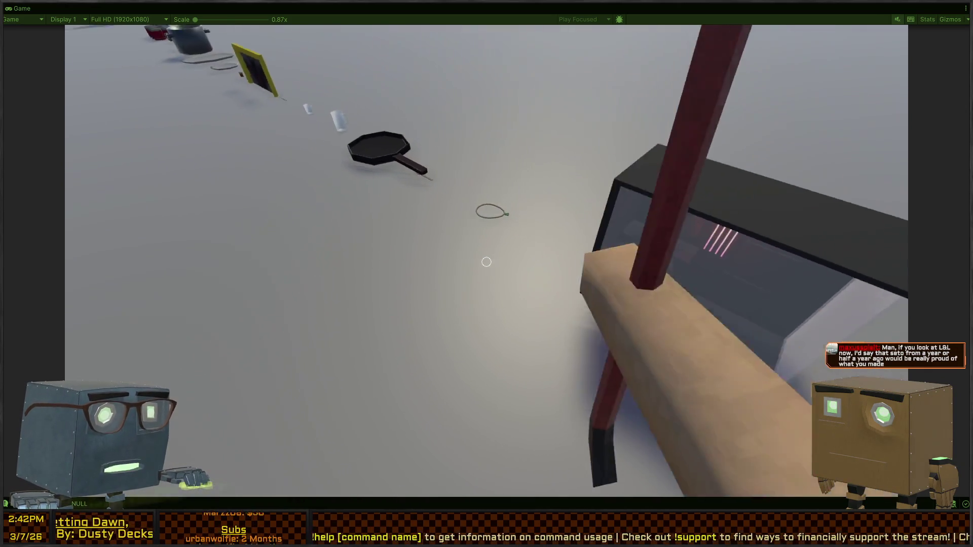
key("w")
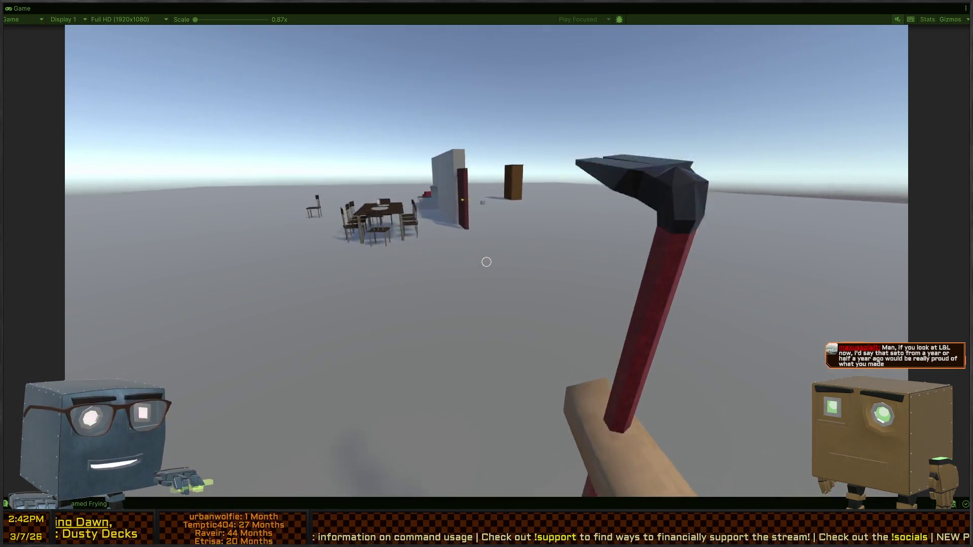
left_click(487, 262)
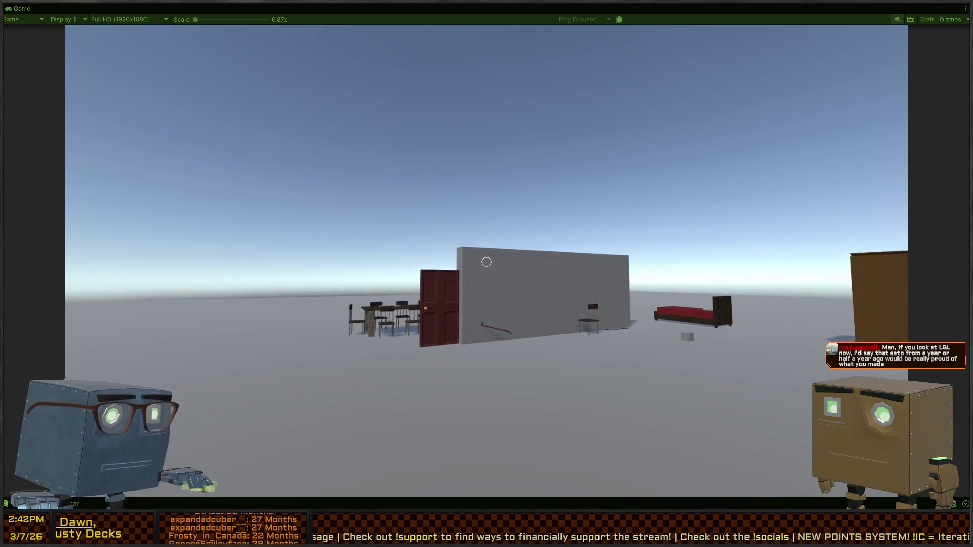
Steal the black frying pan by the wall and swing it onto the floor
key("2")
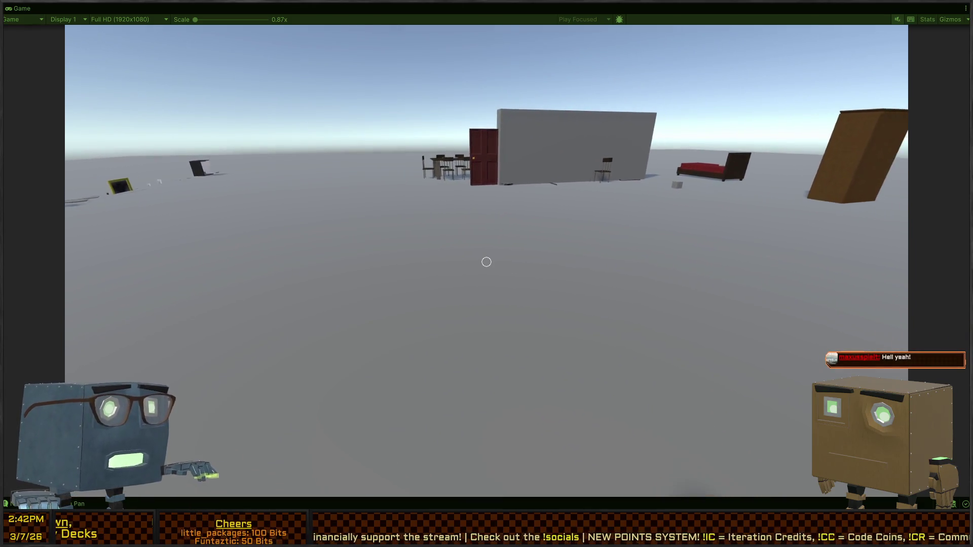
key("w")
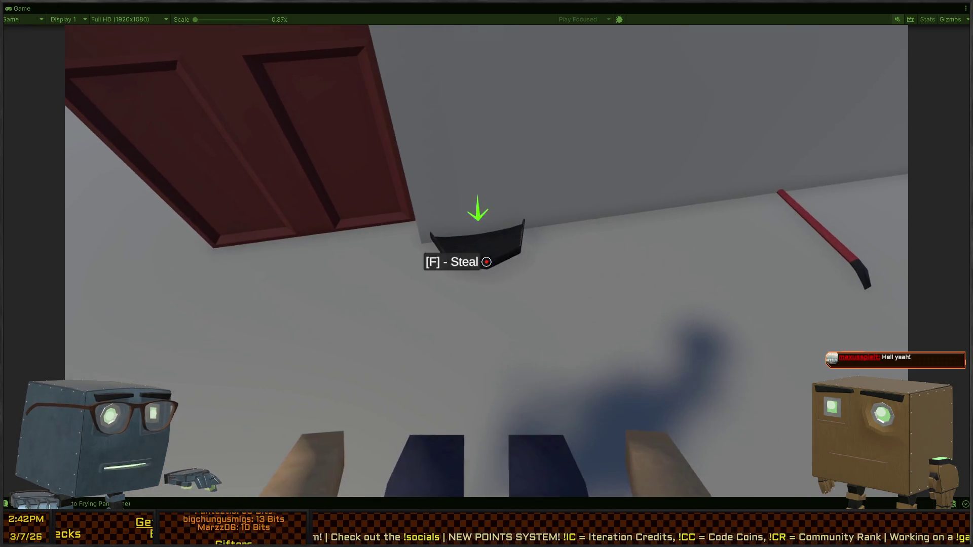
key("f")
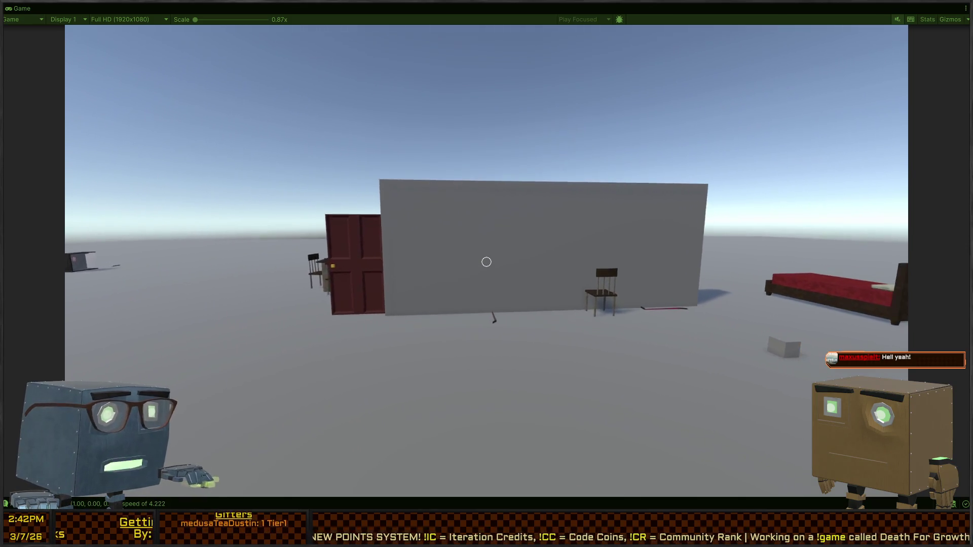
left_click(487, 262)
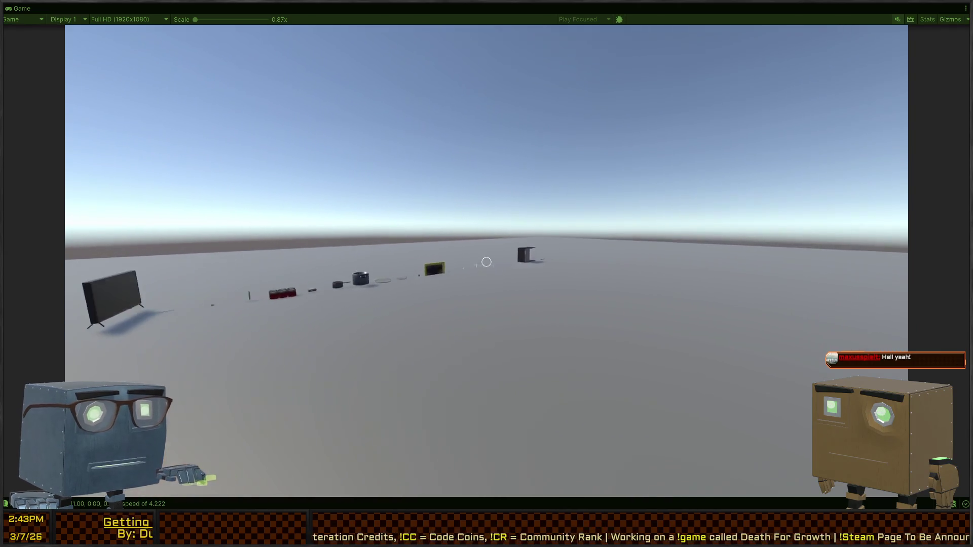
Steal the yellow painting and the glass
key("w")
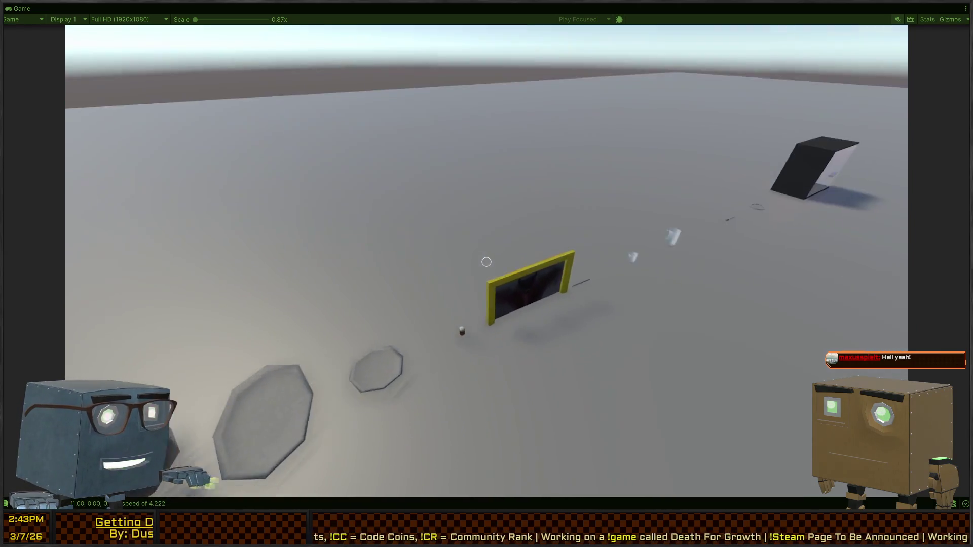
key("f")
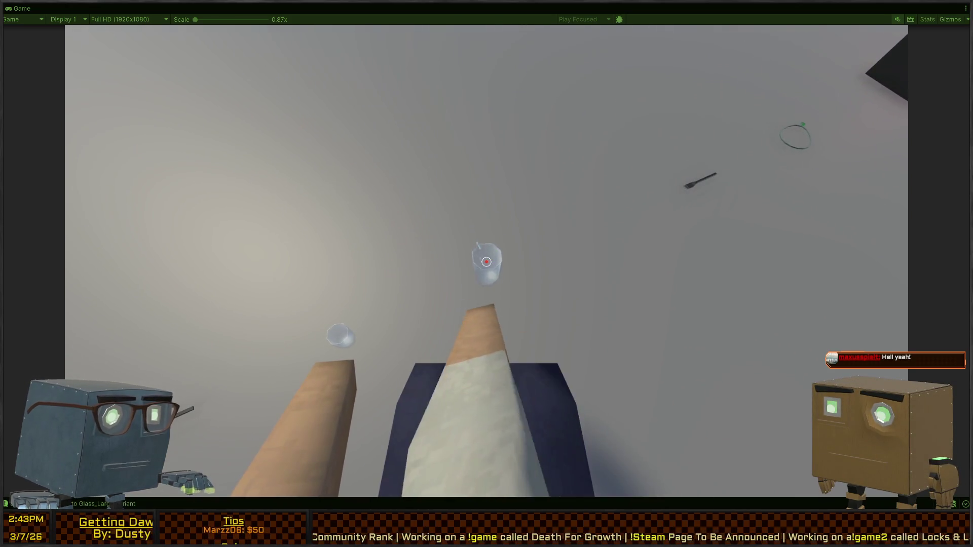
key("f")
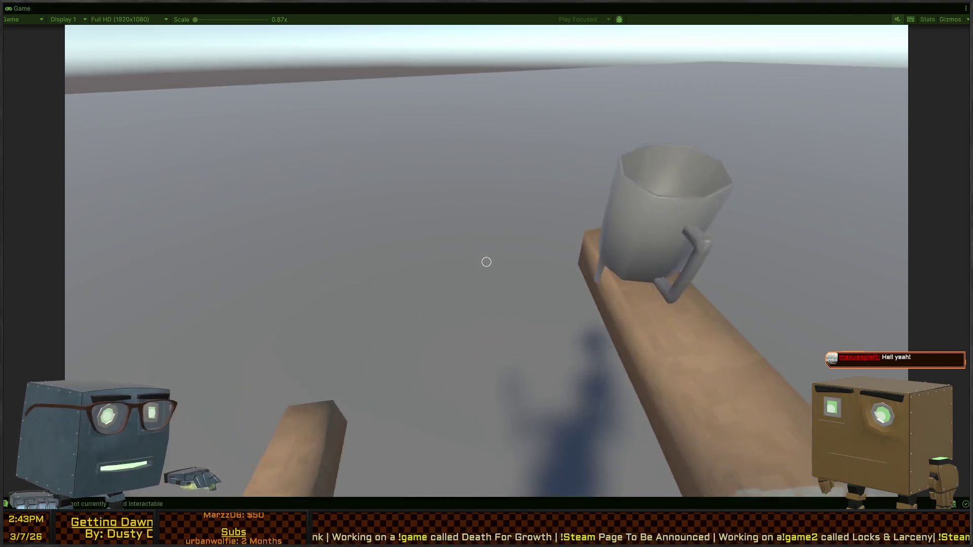
mouse_move(486, 262)
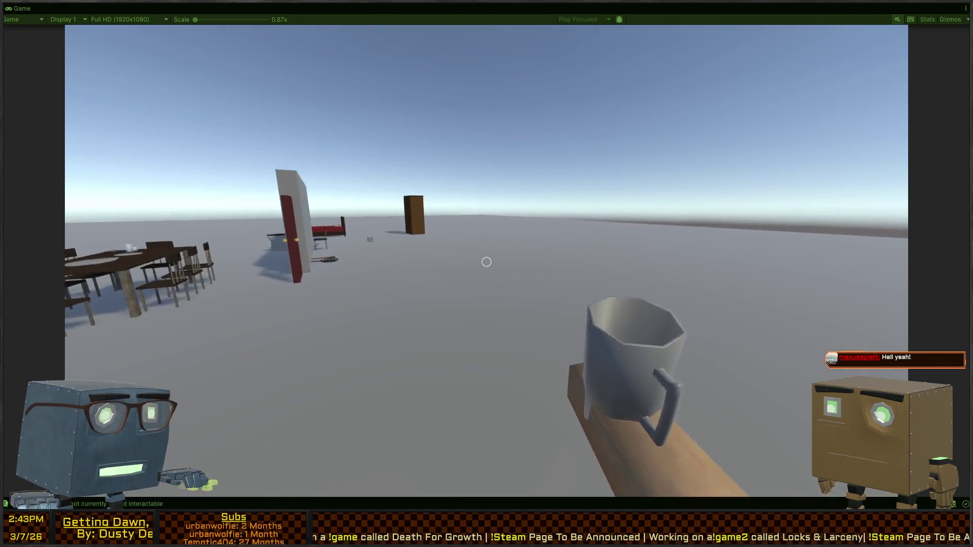
Near the pan and crowbar, drop the held item and switch to the cup
key("w")
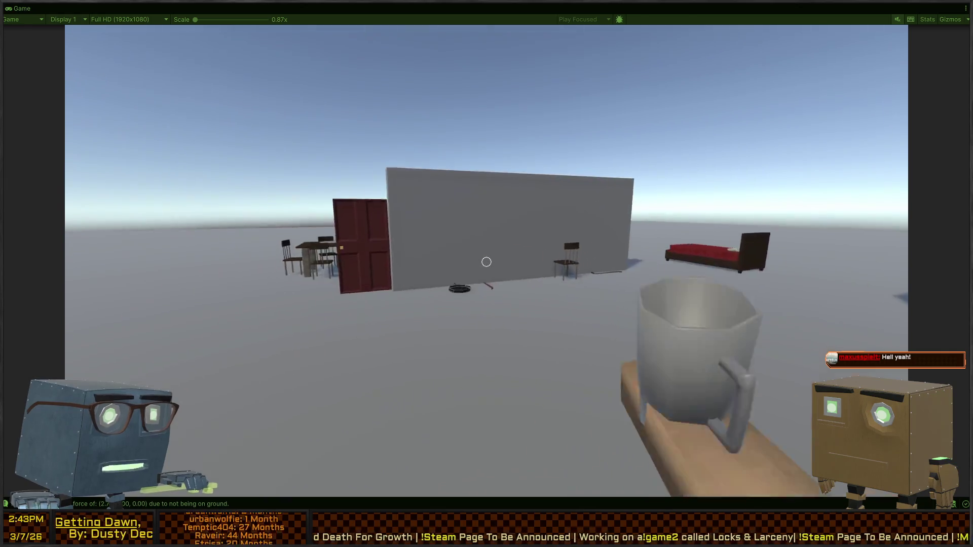
key("w")
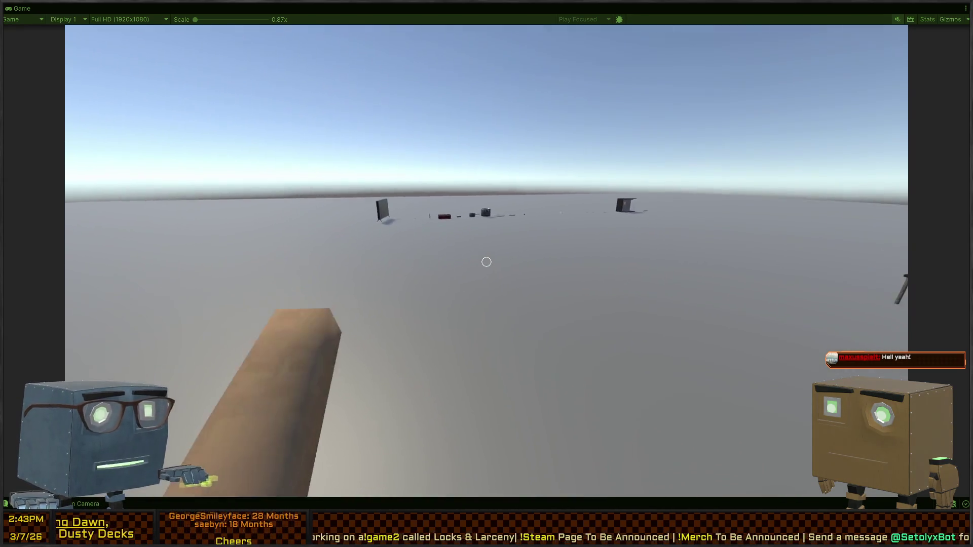
left_click(487, 262)
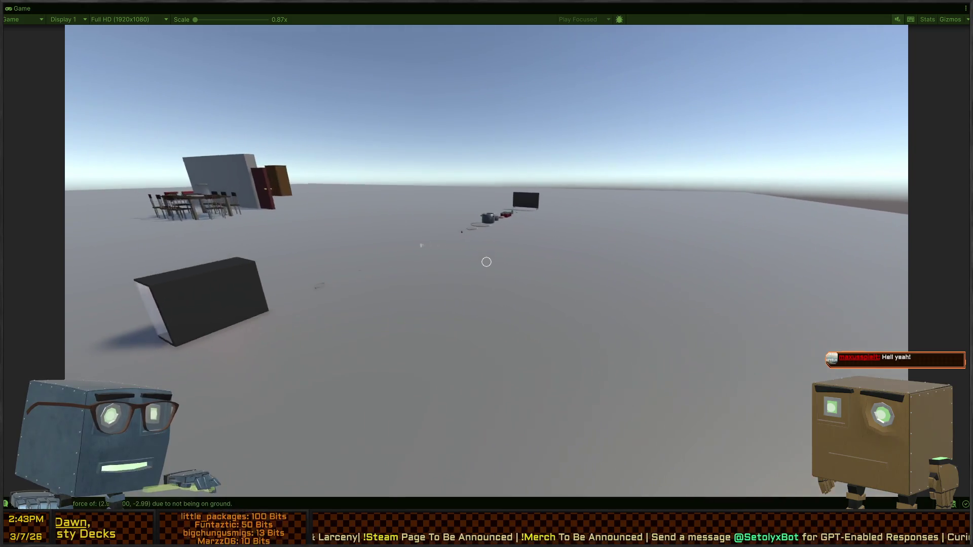
left_click(487, 262)
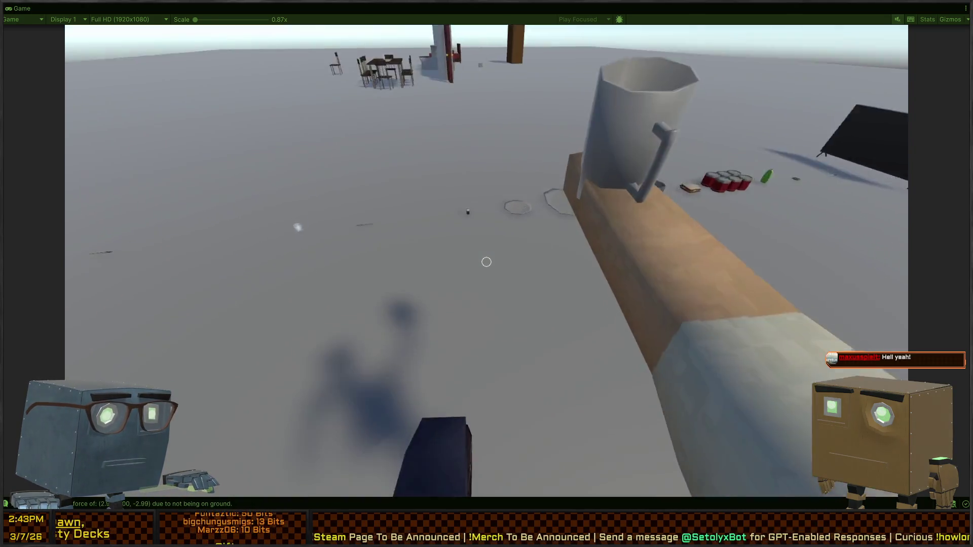
left_click(487, 262)
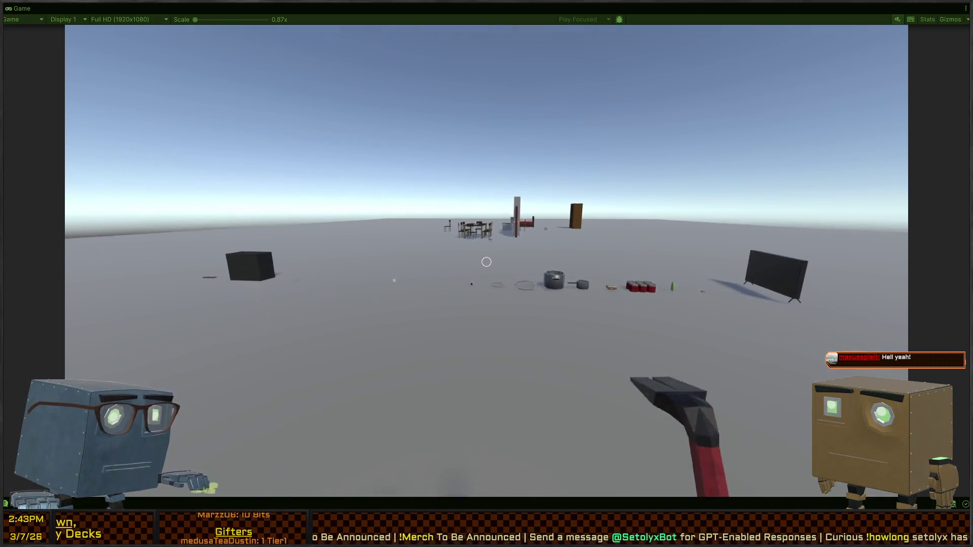
left_click(487, 262)
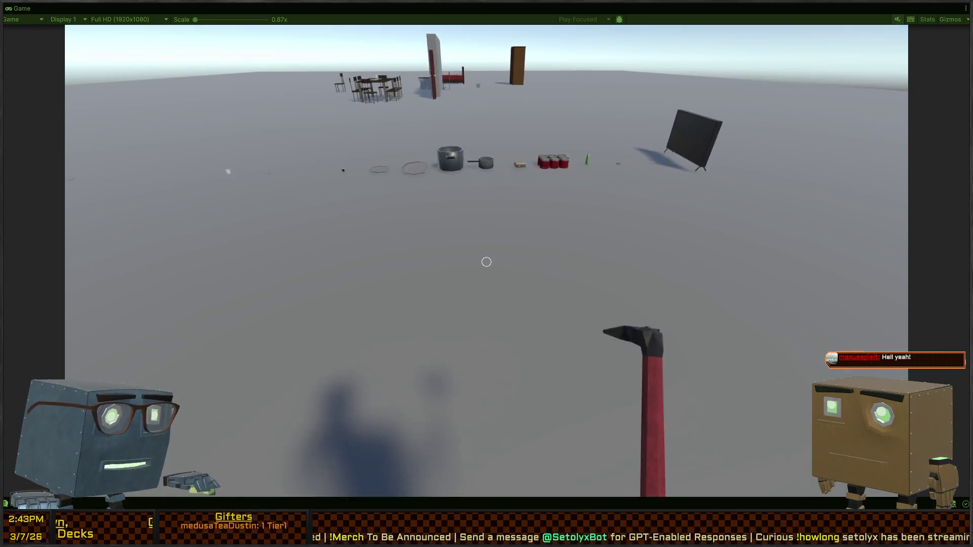
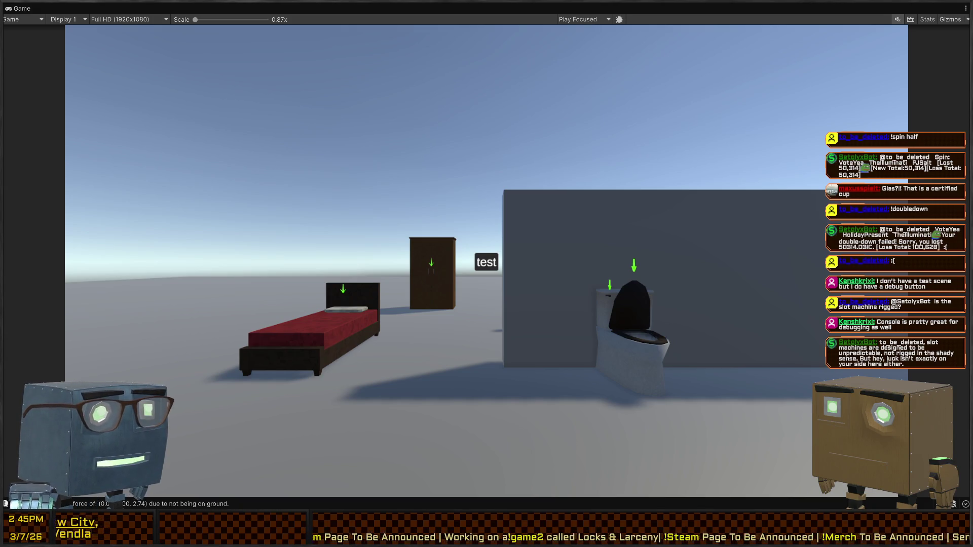
Restore the full editor layout and fly the Scene camera toward the bed, wardrobe and player markers
key("shift+space")
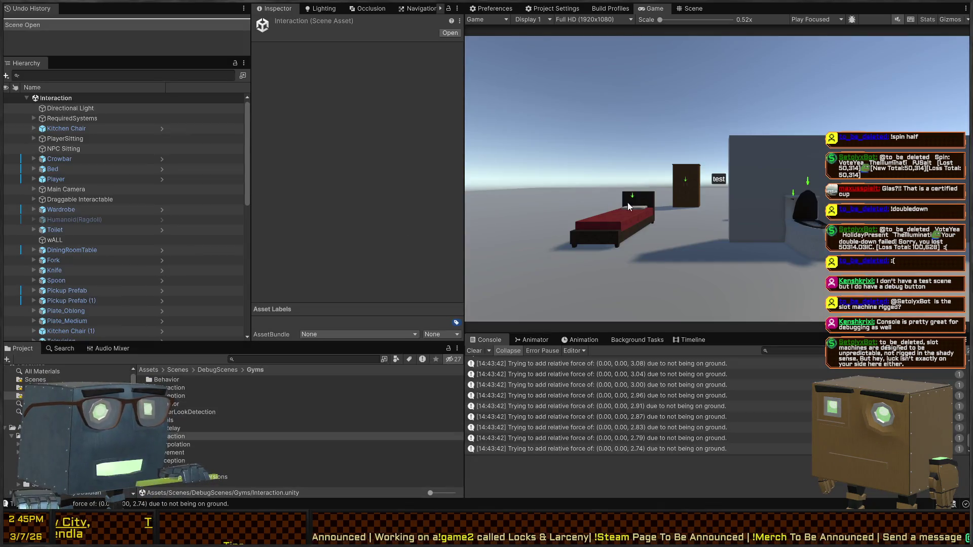
left_click(693, 8)
mouse_move(695, 7)
left_mouse_down()
mouse_move(824, 173)
mouse_move(586, 176)
mouse_move(452, 191)
left_mouse_up()
key("w")
mouse_move(680, 174)
left_mouse_down()
mouse_move(744, 170)
mouse_move(796, 185)
mouse_move(603, 180)
left_mouse_up()
key("w")
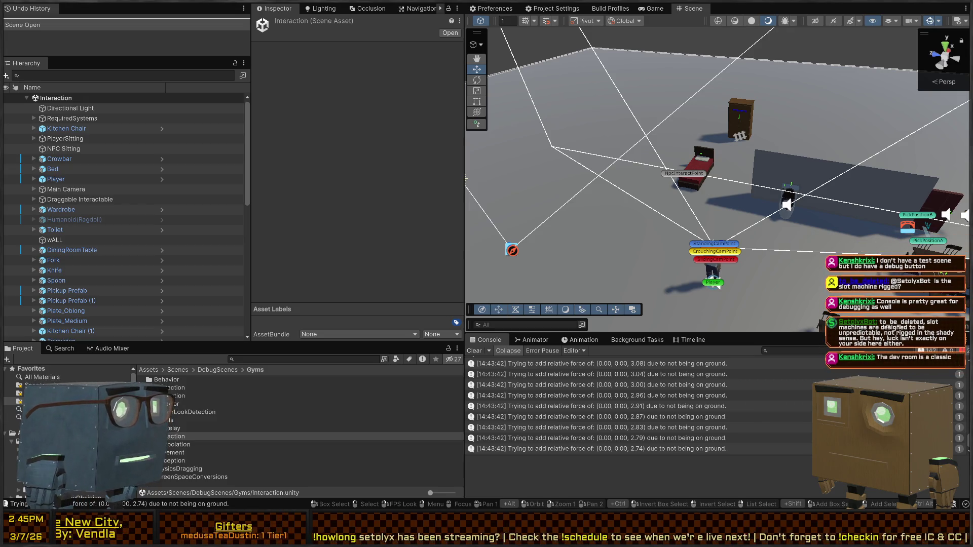
Clear the old Console warnings, reposition the scene camera, and test-run the Interaction scene
mouse_move(750, 167)
left_mouse_down()
mouse_move(784, 158)
mouse_move(692, 139)
left_mouse_up()
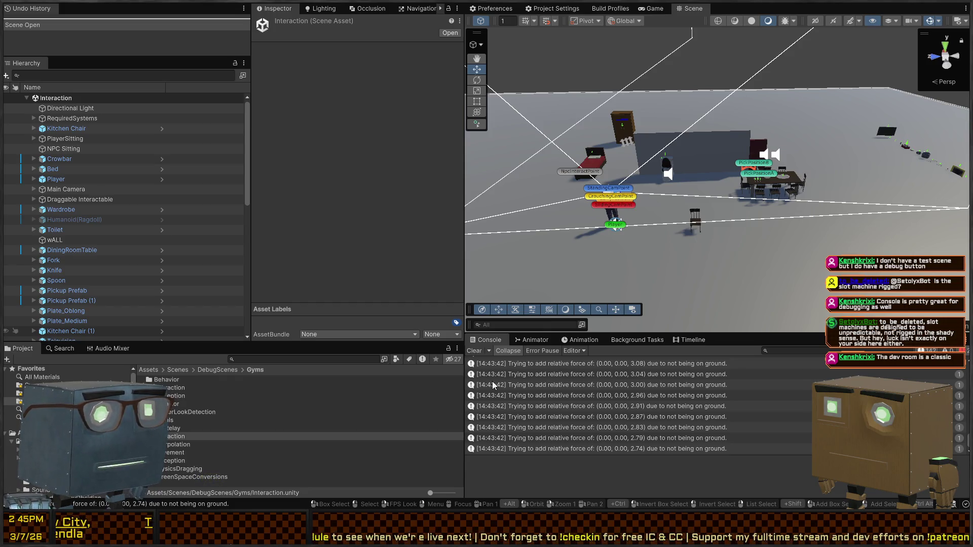
left_click(474, 351)
left_click_drag(727, 163, 695, 180)
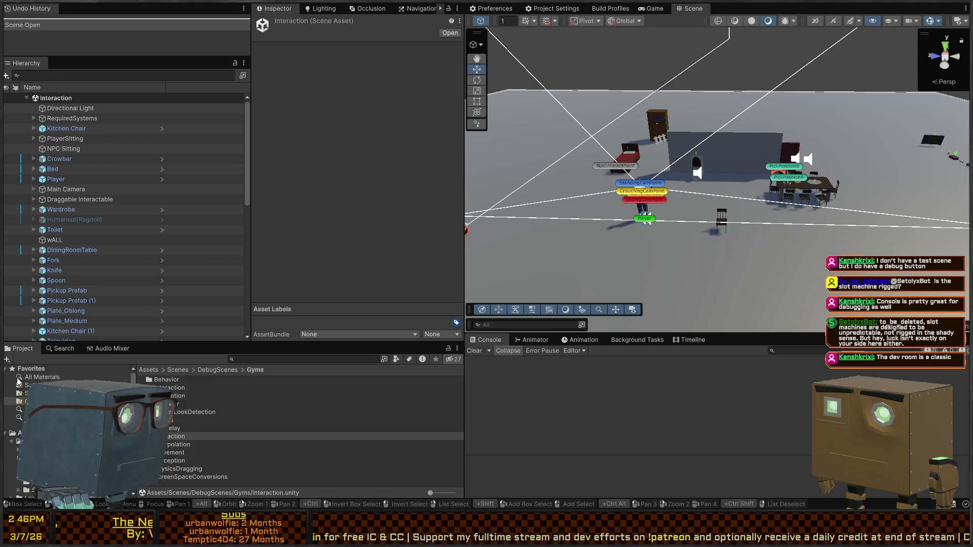
key("alt")
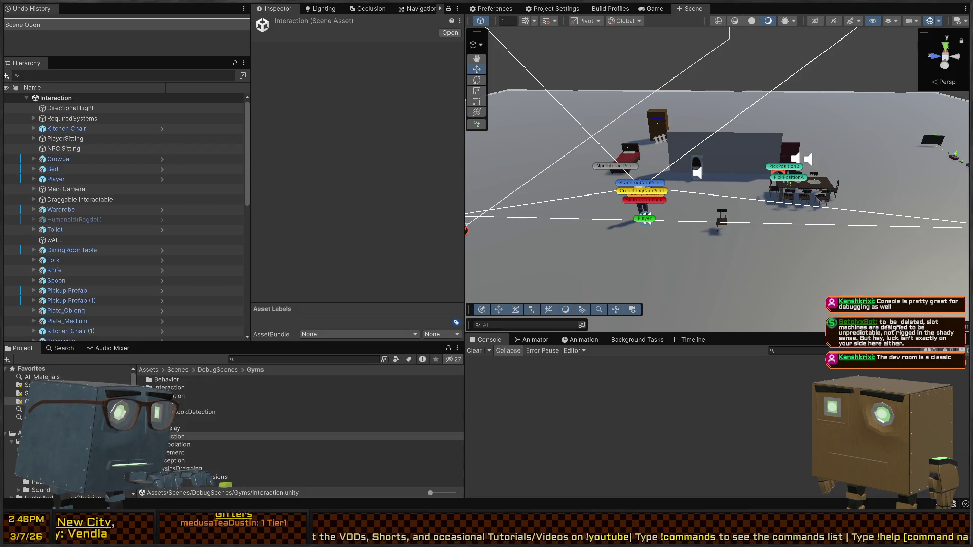
right_click(632, 234)
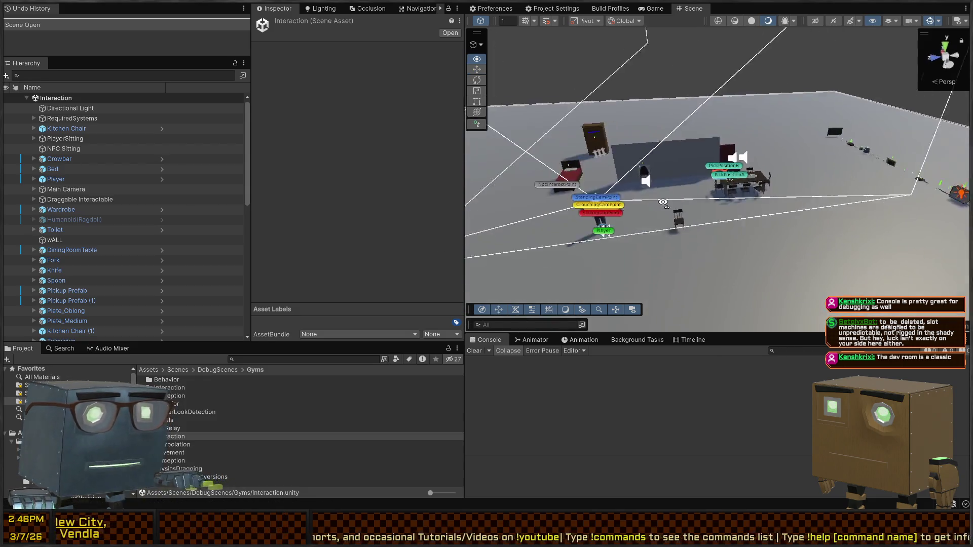
key("d")
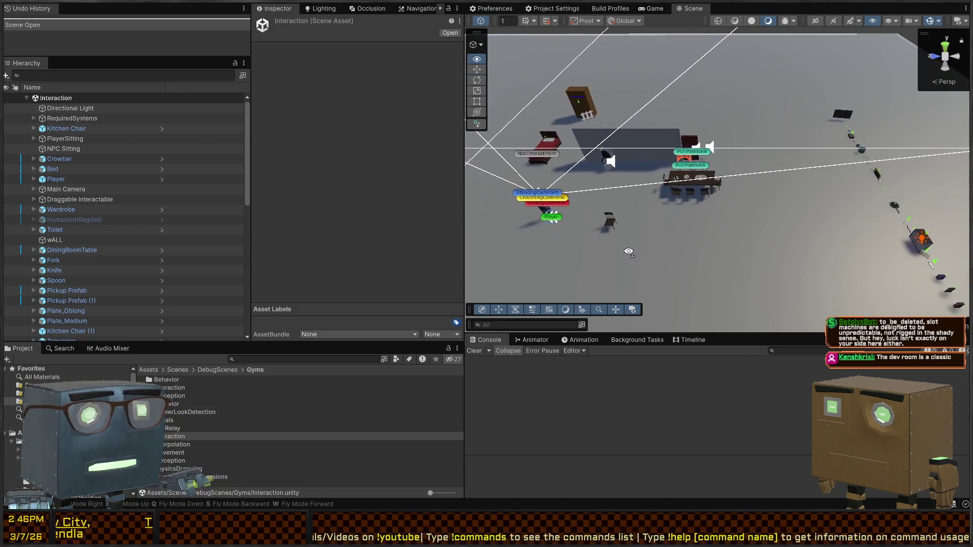
key("ctrl+p")
key("ctrl+p")
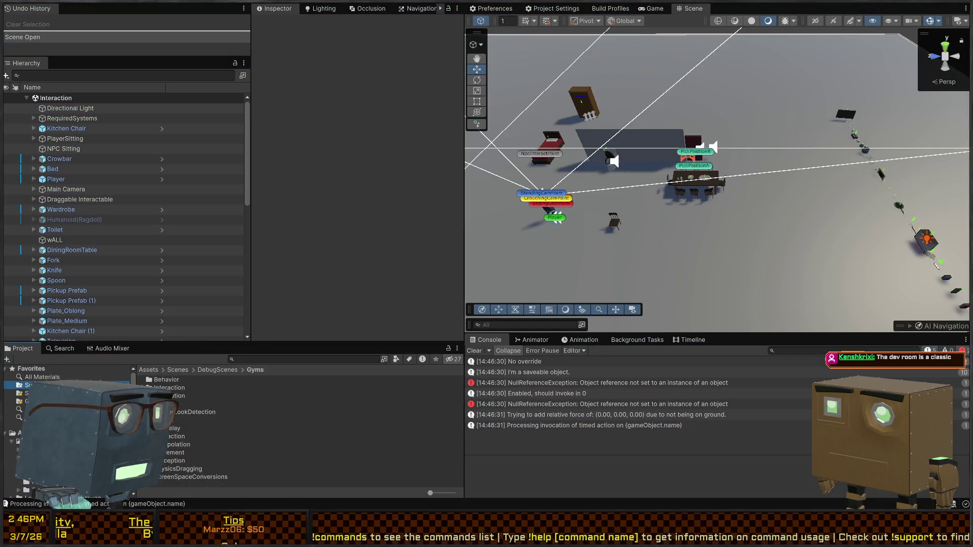
Browse Scenes > Chapters > Prologue and select the Mission 1 Remake2 scene asset
left_click(28, 386)
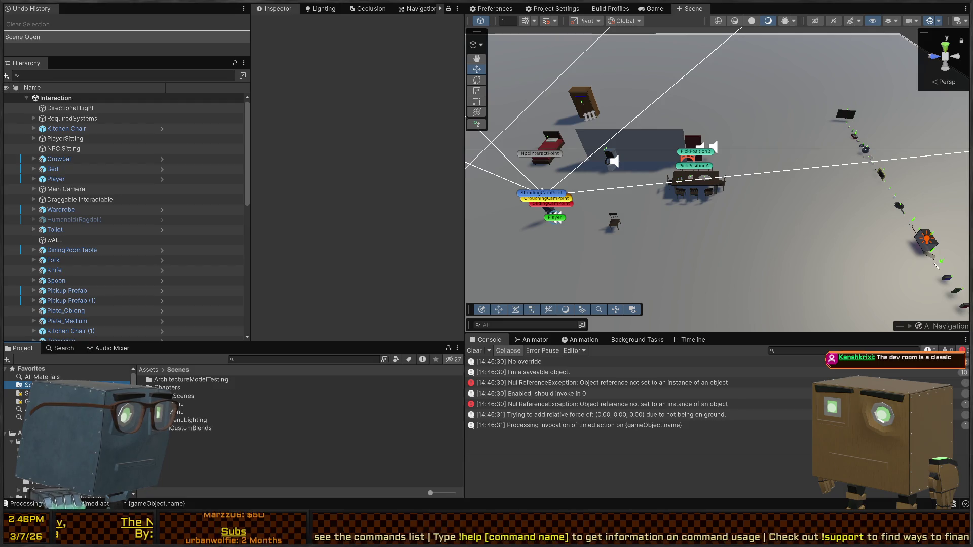
double_click(175, 386)
double_click(178, 381)
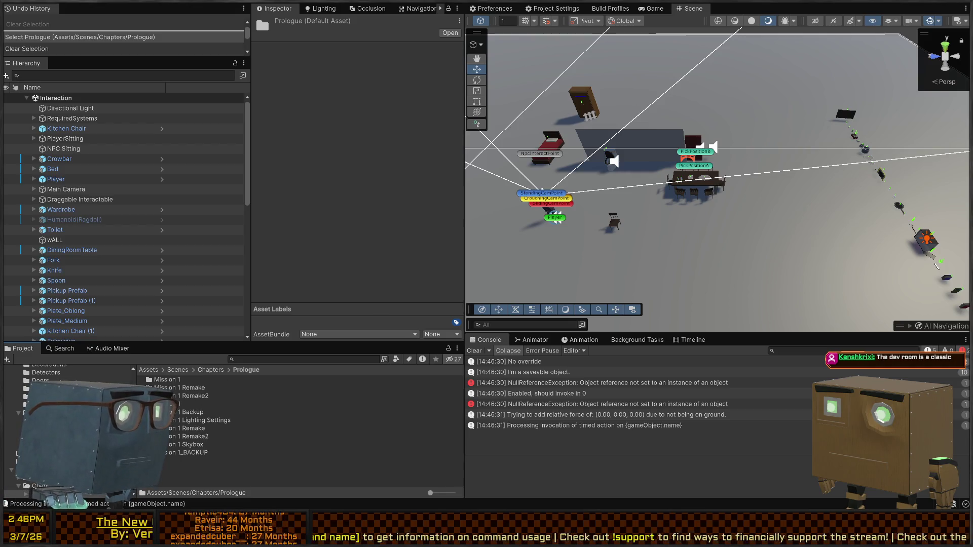
scroll(66, 425, "up", 5)
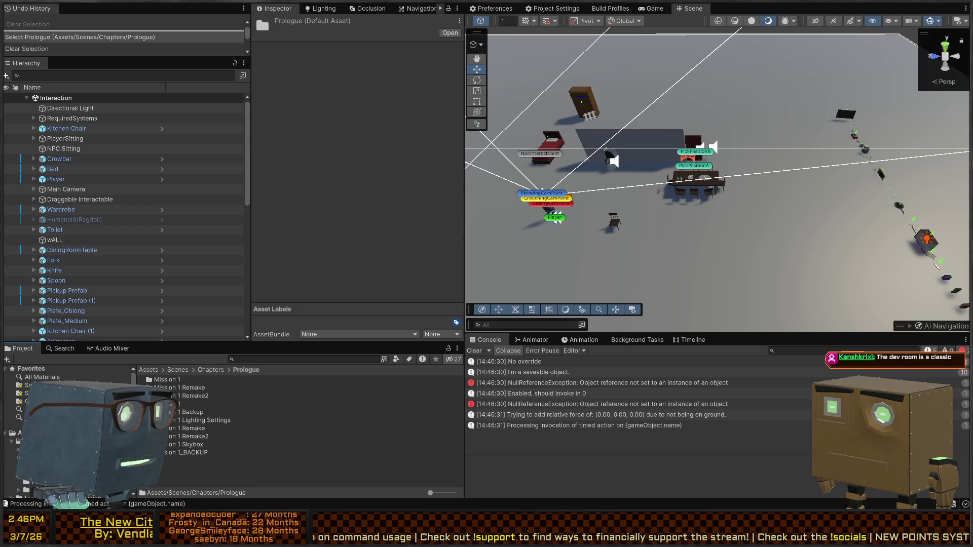
scroll(66, 425, "down", 5)
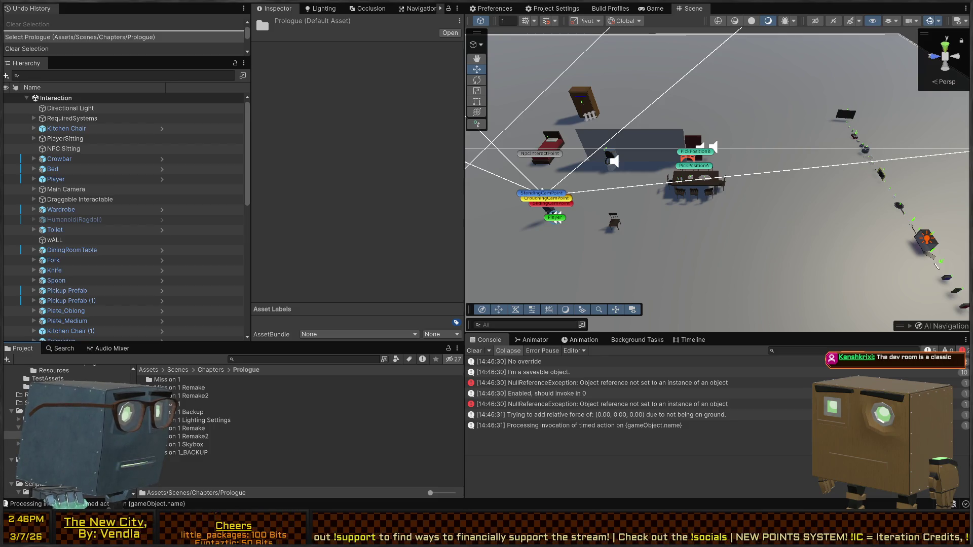
scroll(66, 426, "down", 2)
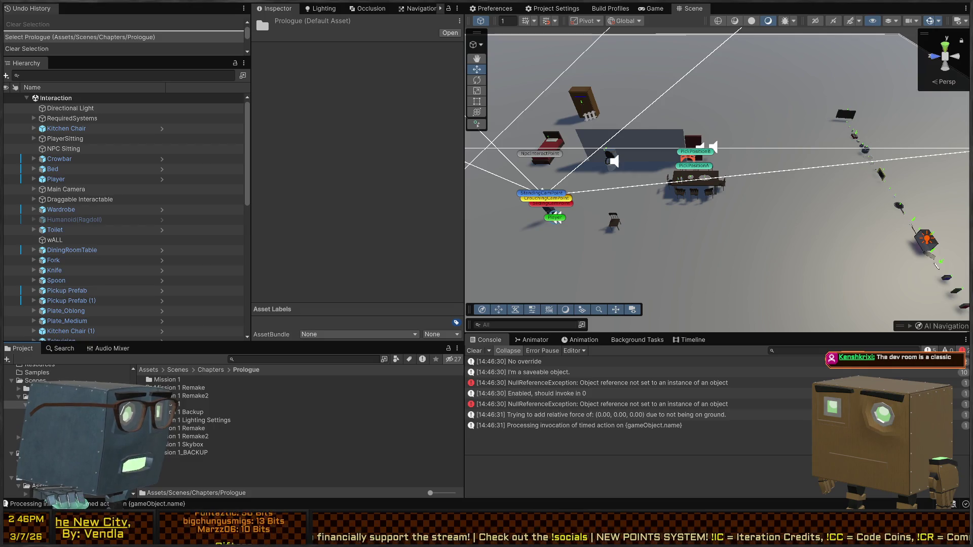
left_click(45, 413)
left_click(51, 429)
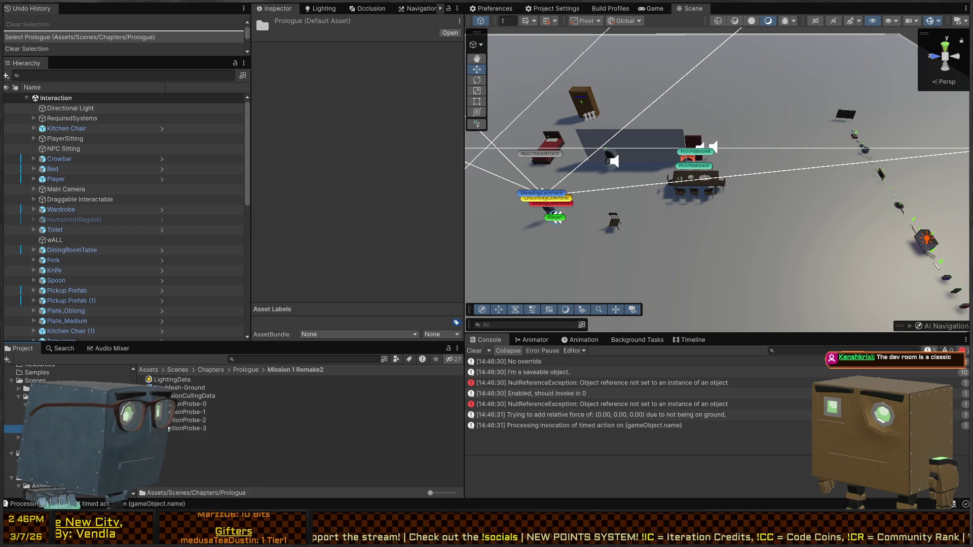
left_click(40, 404)
left_click(194, 437)
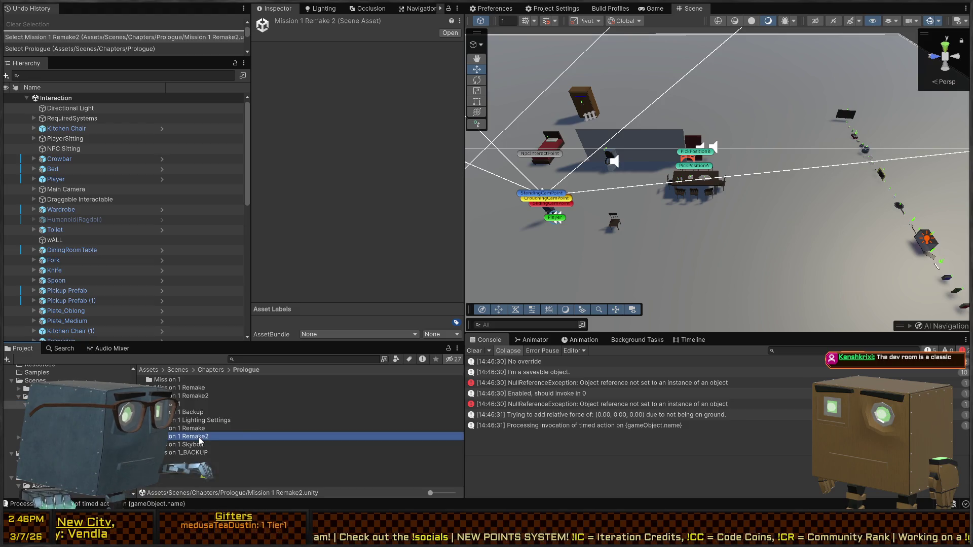
scroll(66, 431, "down", 2)
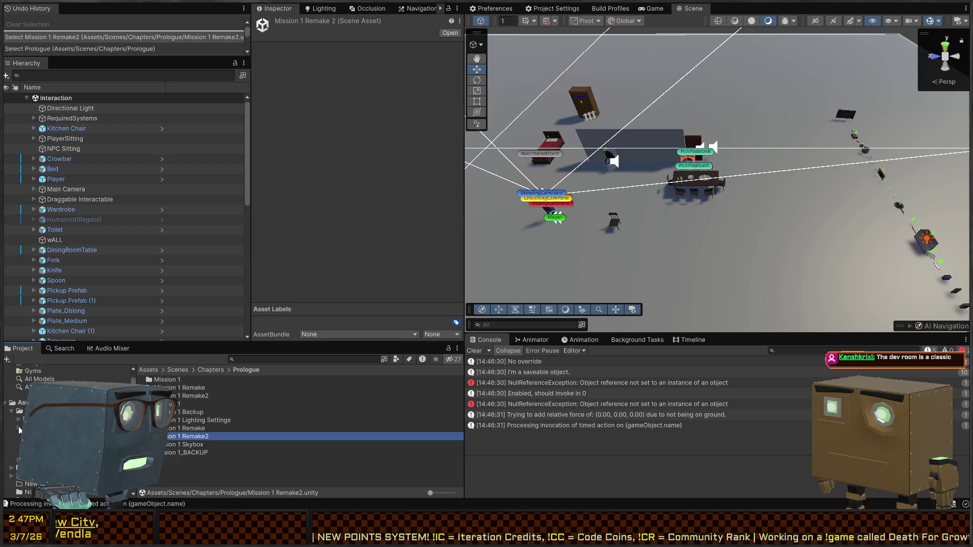
scroll(23, 392, "up", 3)
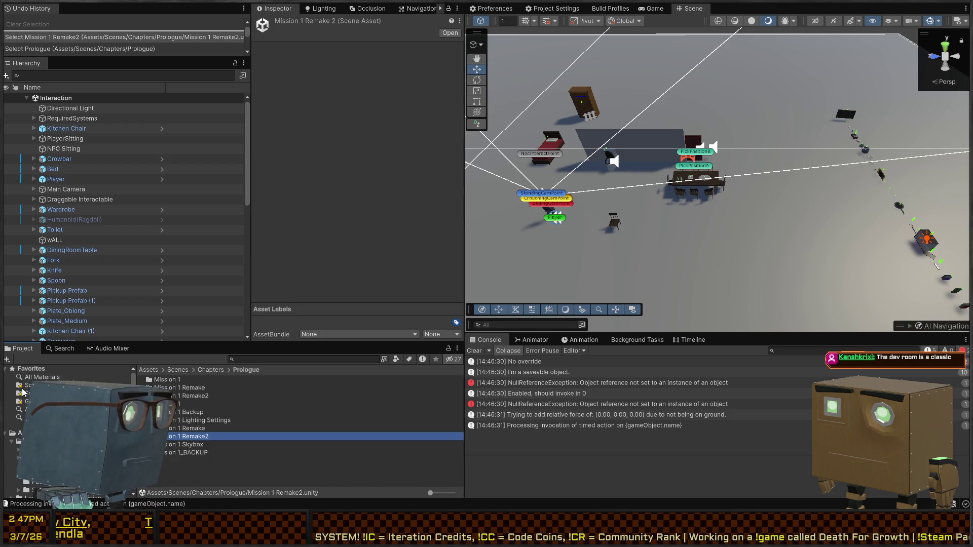
In DebugScenes/Gyms, rename the Mission 1 Remake2 scene to 'NPC Testing'
left_click(21, 402)
left_click(246, 453)
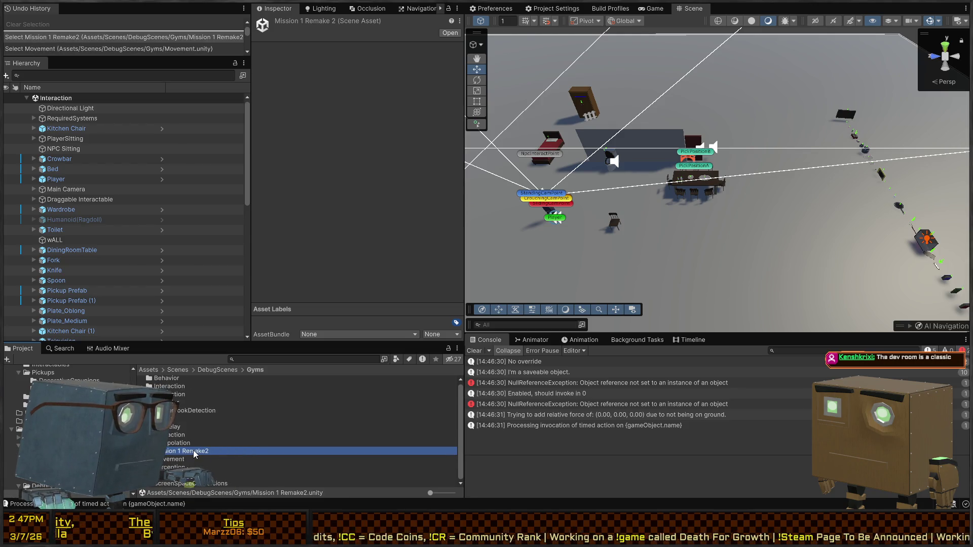
left_click(194, 452)
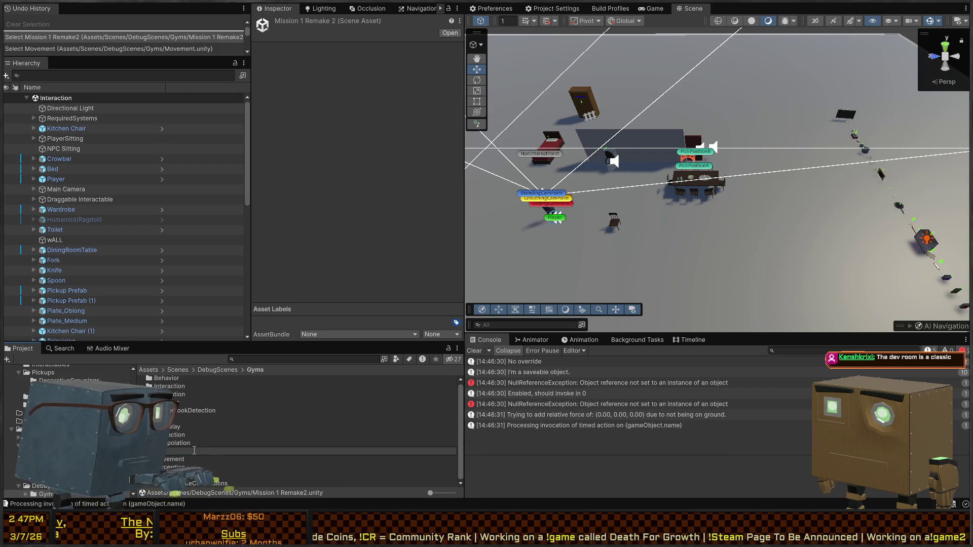
type("NPC Testing")
key("Return")
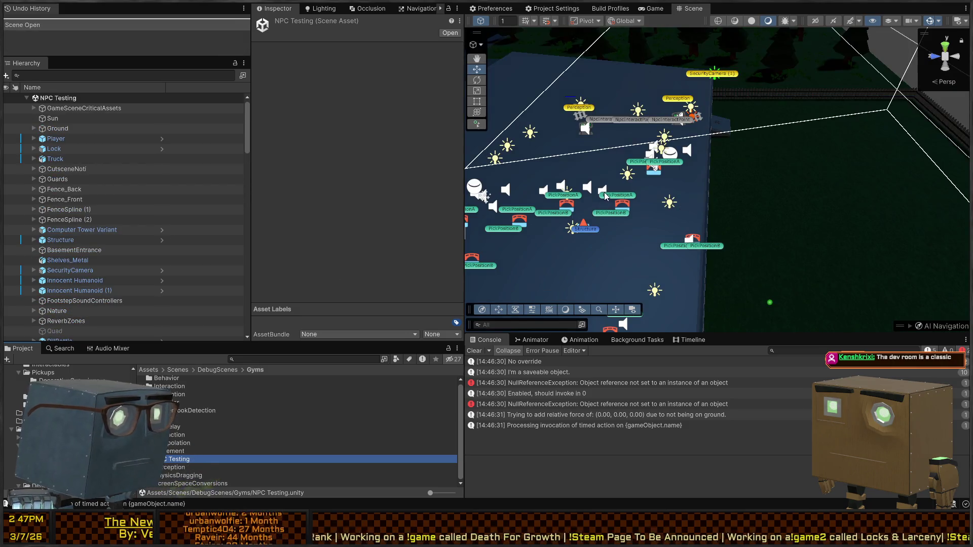
Orbit over the building and inspect Sun, GameSceneCriticalAssets, and the Ground sections A, B, C
mouse_move(605, 196)
left_mouse_down()
mouse_move(574, 166)
mouse_move(472, 203)
left_mouse_up()
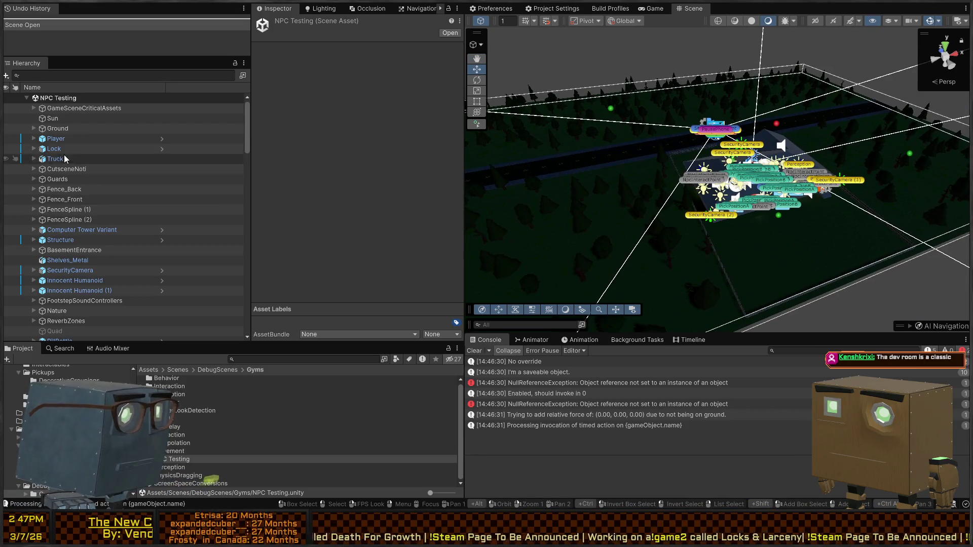
left_click(44, 117)
left_click(70, 109)
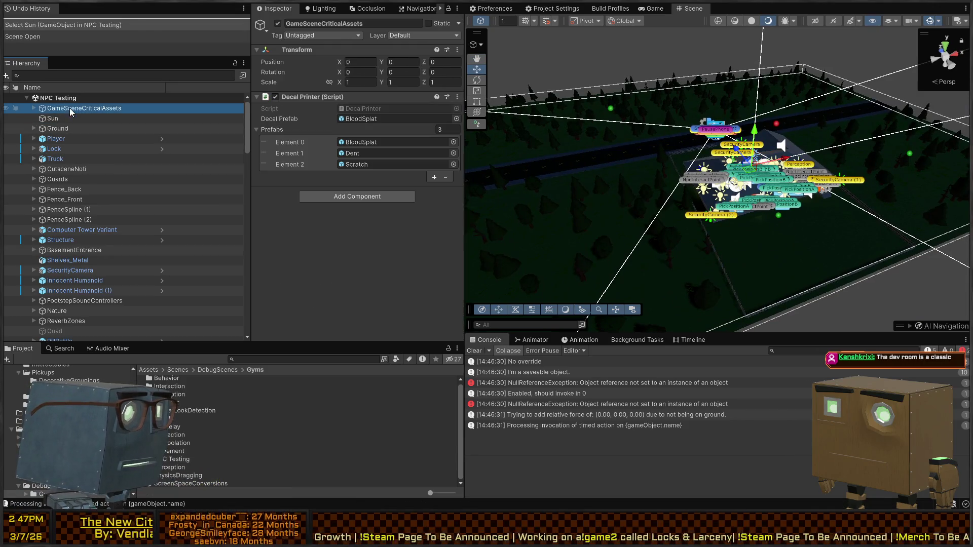
left_click(44, 127)
left_click(32, 127)
left_click(81, 139)
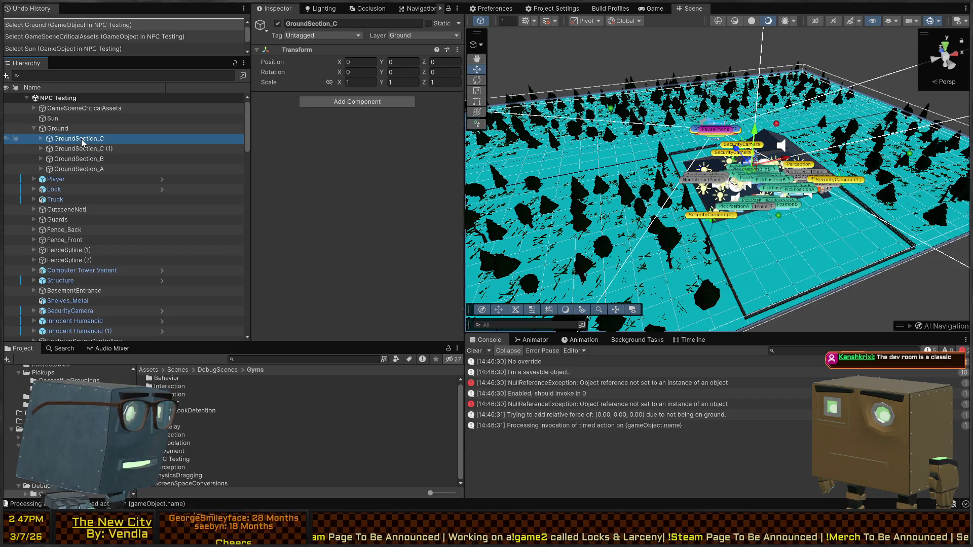
left_click(76, 148)
left_click(70, 159)
left_click(66, 168)
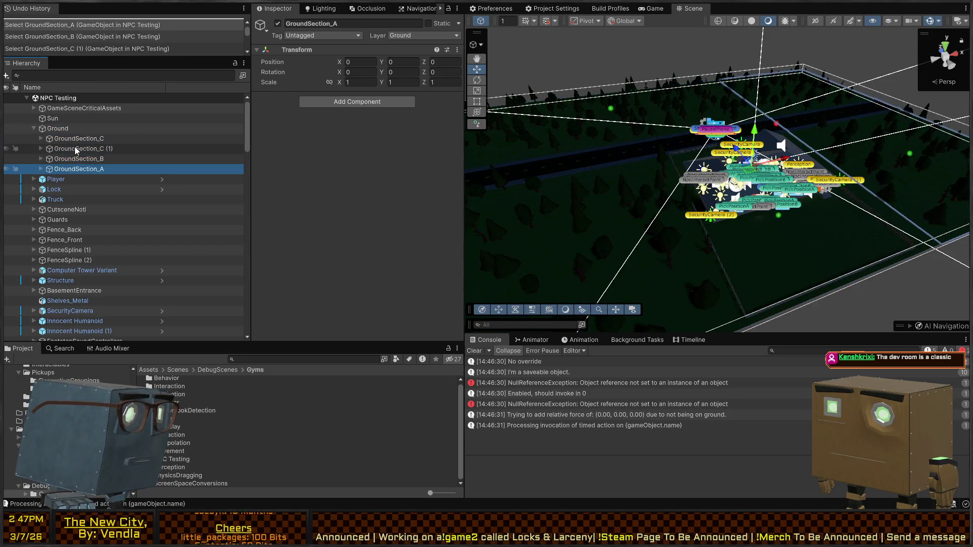
left_click(74, 147)
left_click(75, 130)
left_click(74, 138)
left_click(59, 169)
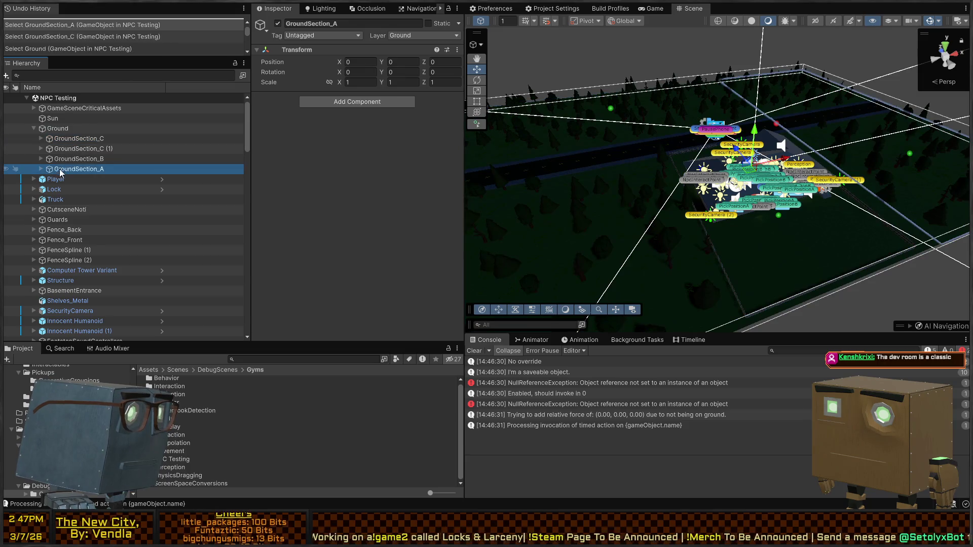
Look over Player, Guards, CutsceneNoti and FenceSpline (1), then delete the Structure object
left_click(53, 179)
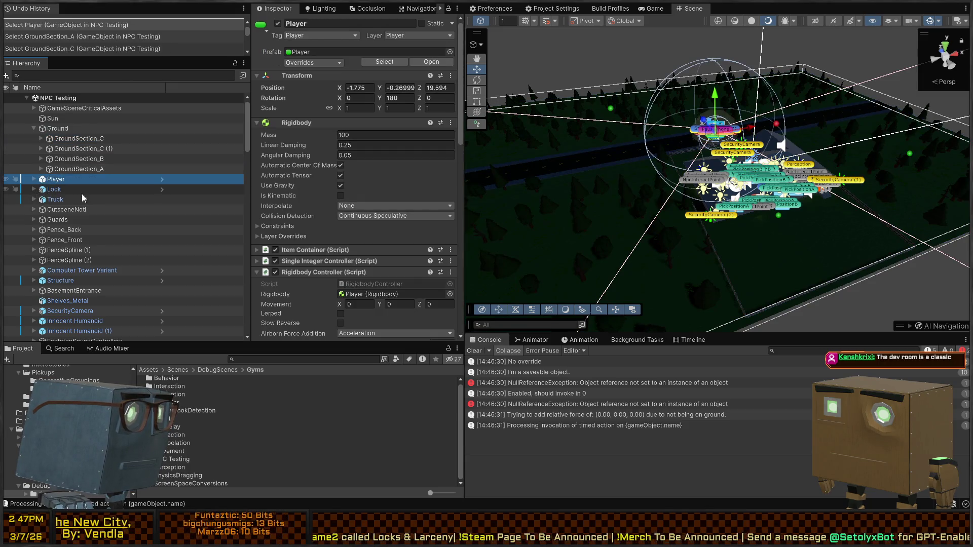
left_click(58, 219)
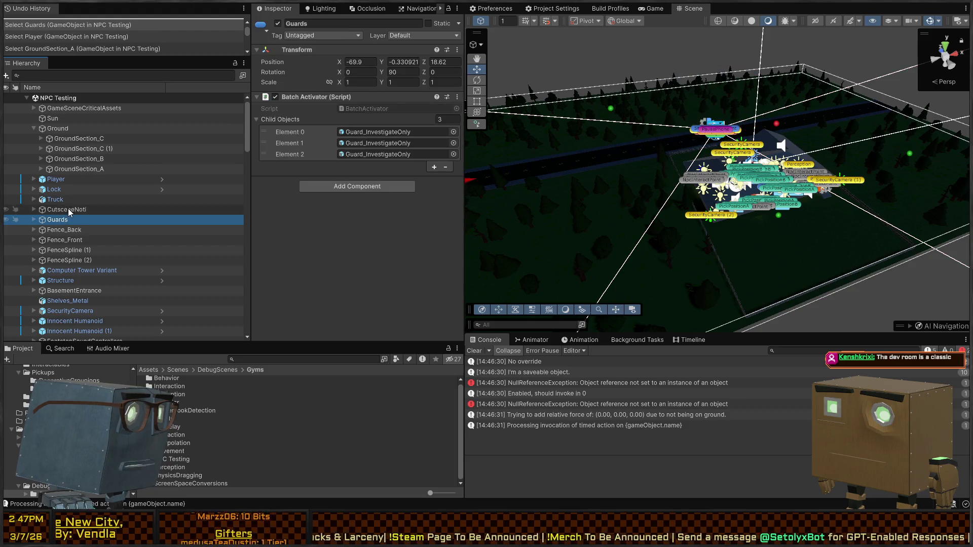
left_click(68, 210)
left_click(61, 220)
left_click(62, 250)
left_click(59, 280)
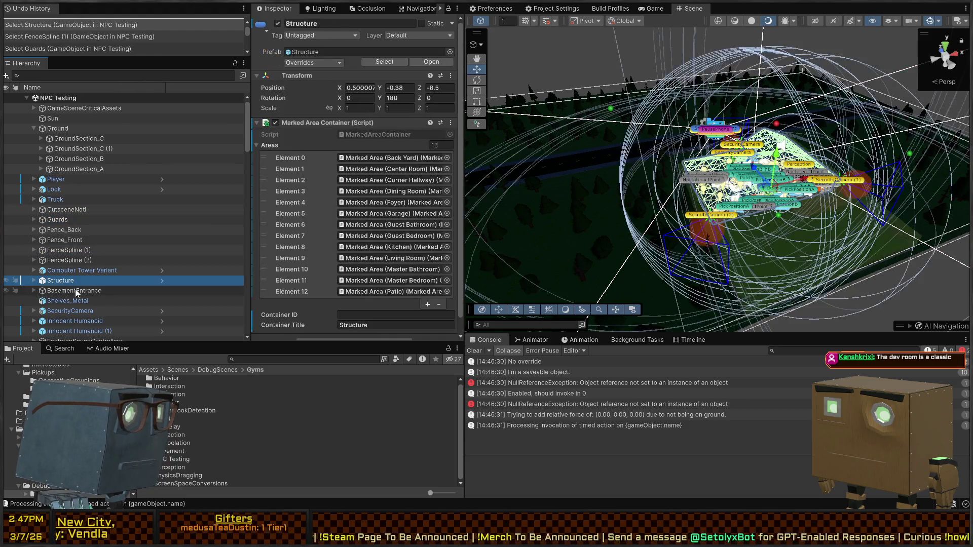
key("Delete")
left_click(99, 270)
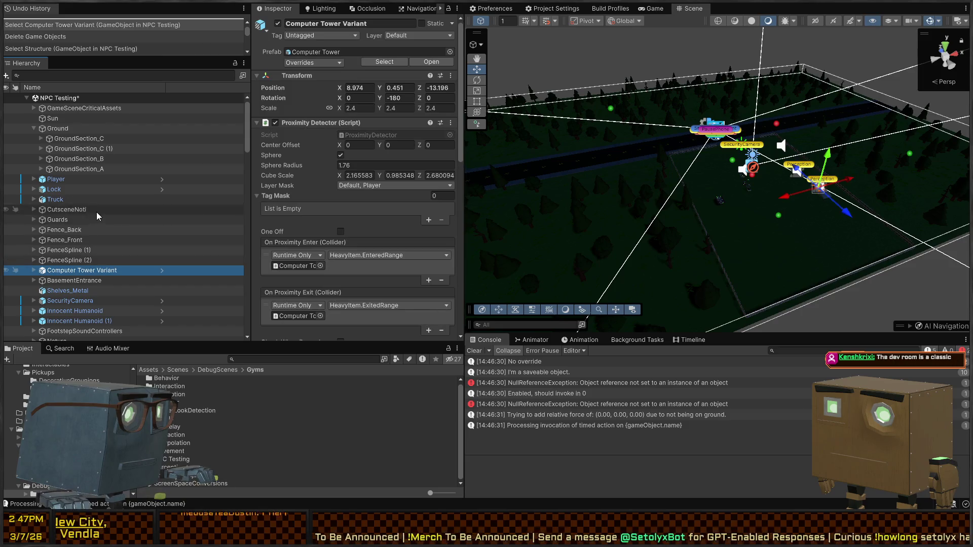
Delete the plates and kitchen items from Plate_Oblong Variant (1) through Sandwich
left_click(97, 212, "shift")
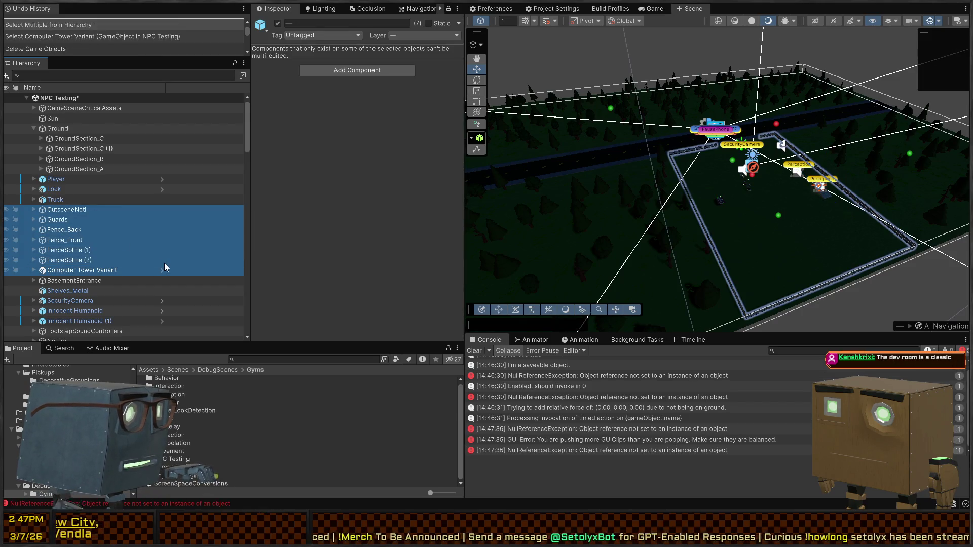
key("Right")
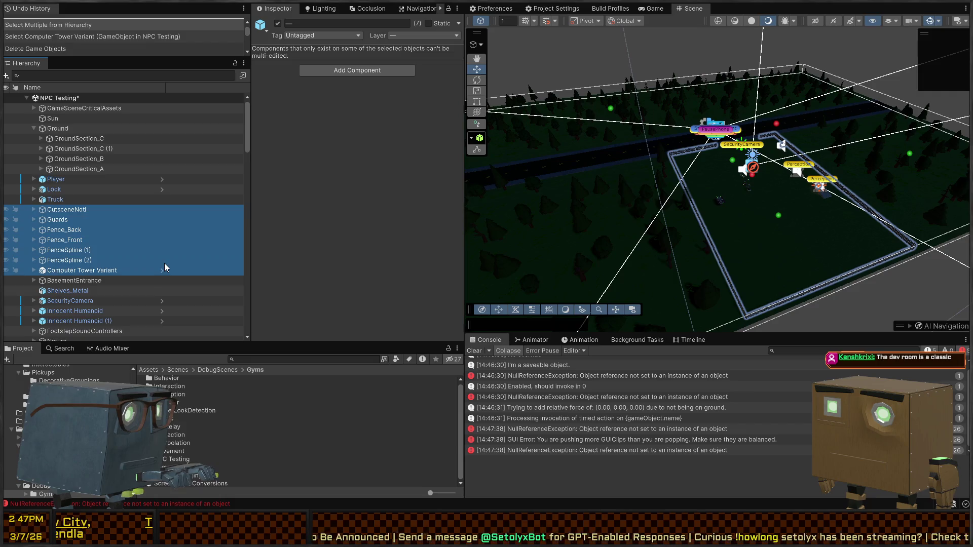
key("Left")
key("Home")
key("Down")
key("Down")
key("Down")
key("Down")
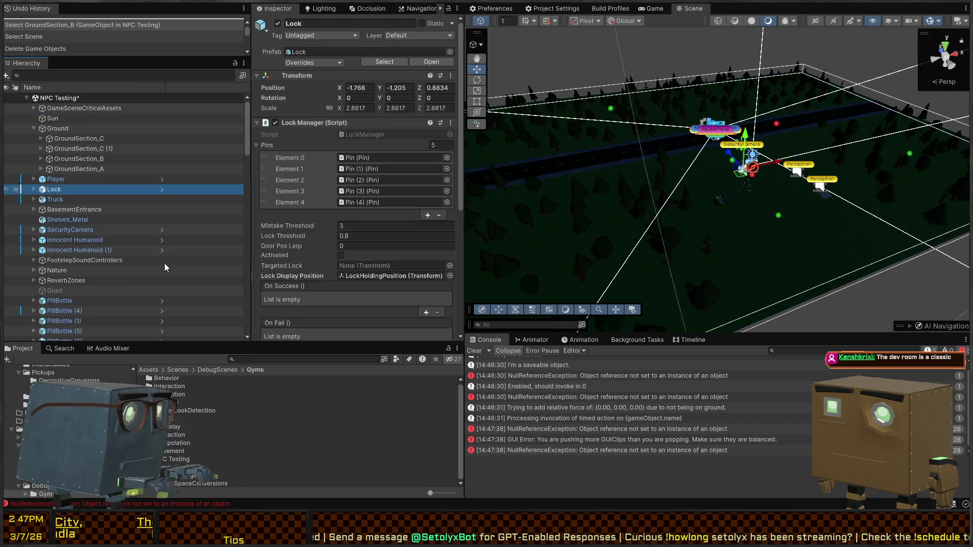
key("Up")
key("Up")
key("Up")
key("shift+Down")
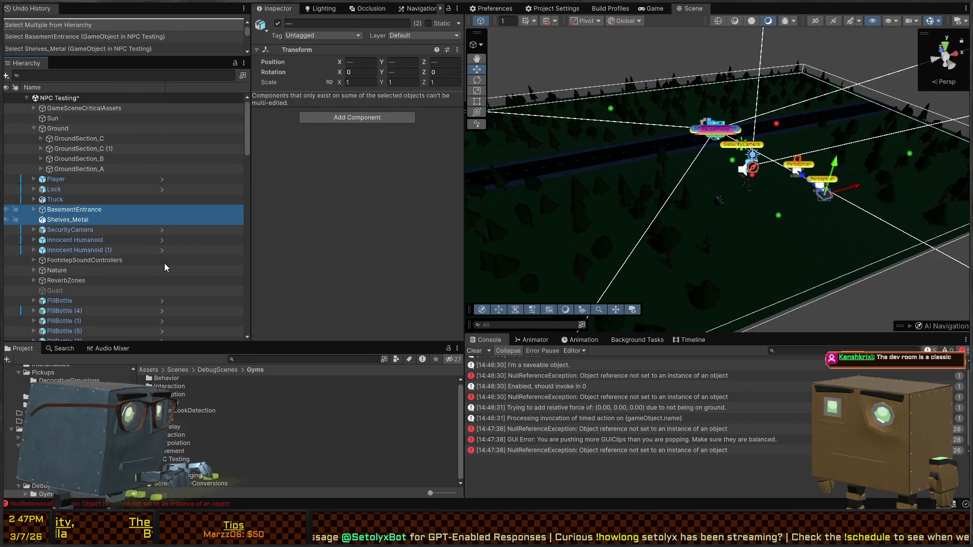
key("End")
scroll(120, 260, "up", 5)
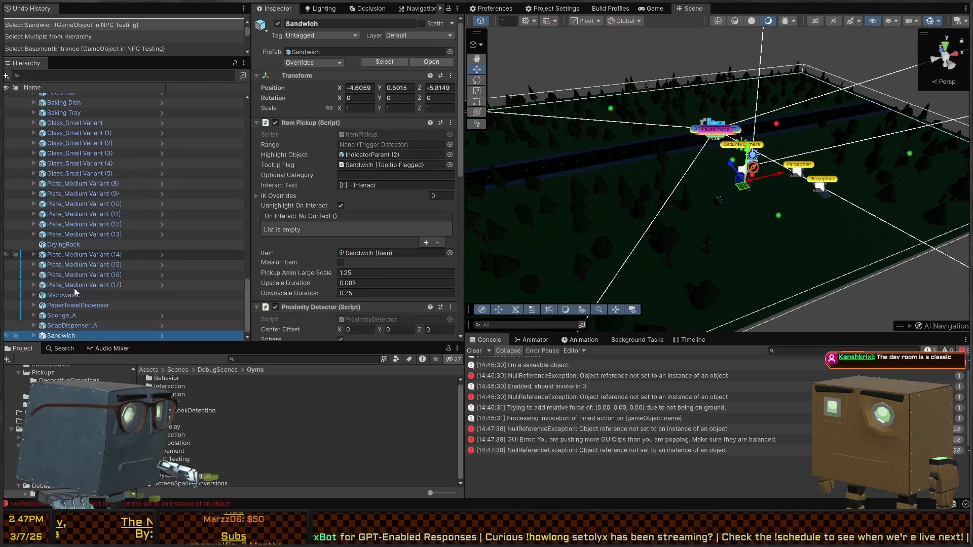
scroll(83, 243, "up", 2)
left_click(76, 217, "shift")
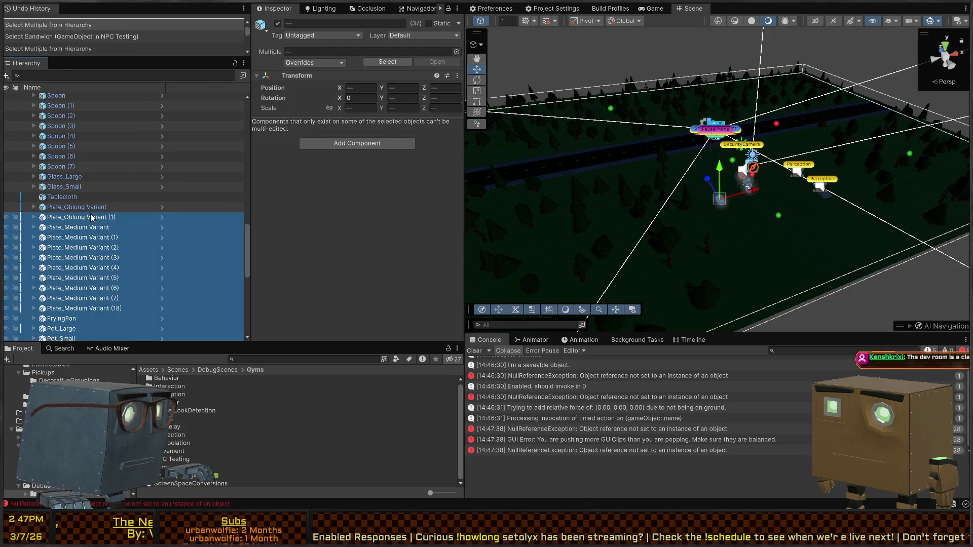
key("Delete")
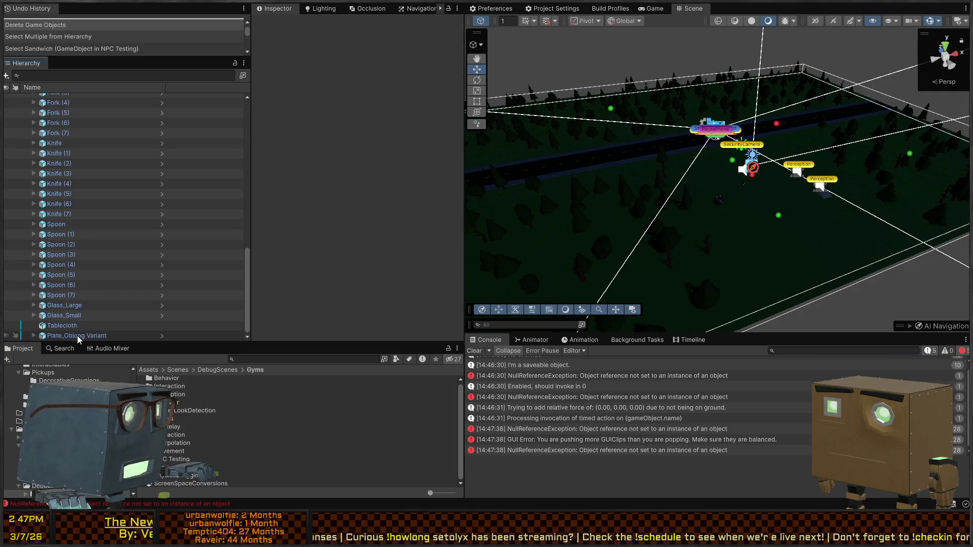
Delete the PillBottle pickups, Quad, ReverbZones and Nature objects
left_click(77, 335)
scroll(108, 228, "up", 10)
left_click(90, 182, "shift")
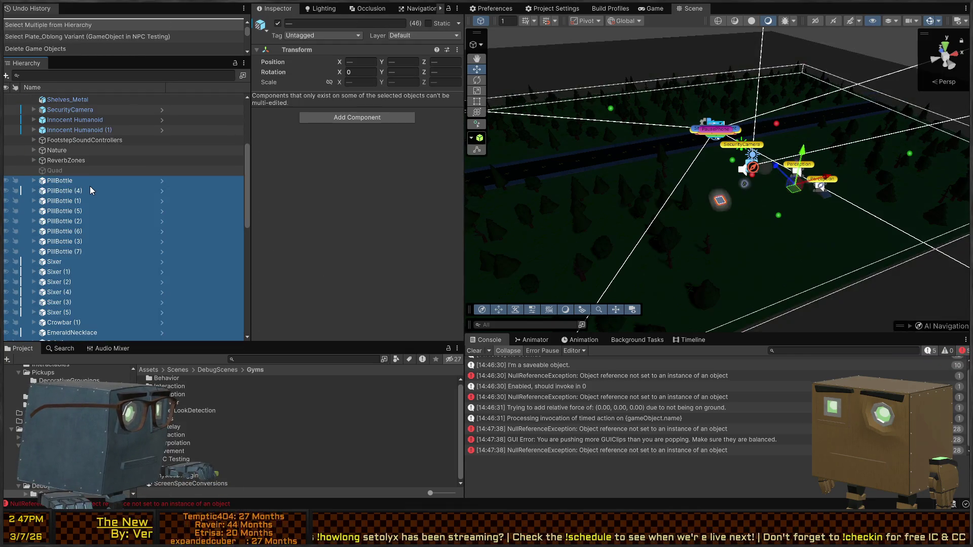
key("Delete")
left_click(74, 290)
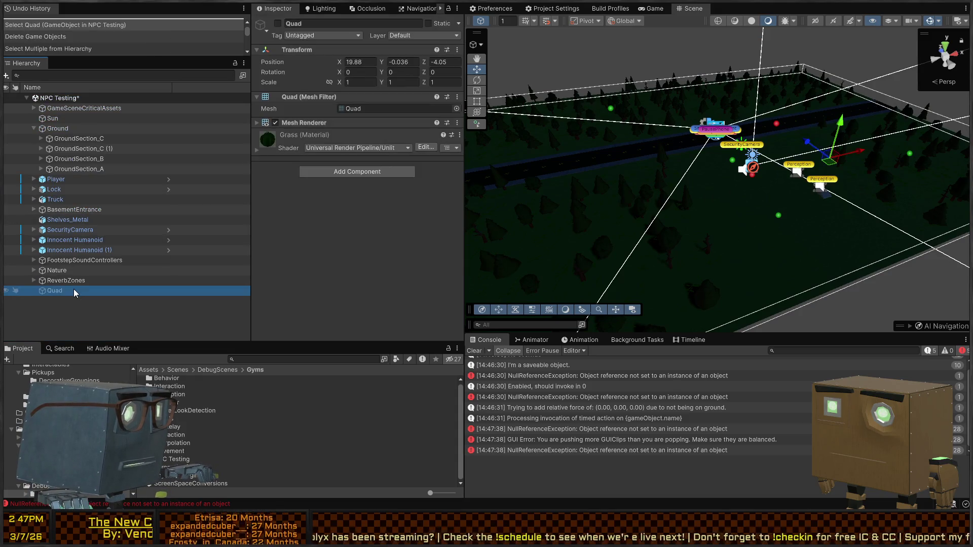
key("Delete")
left_click(77, 281)
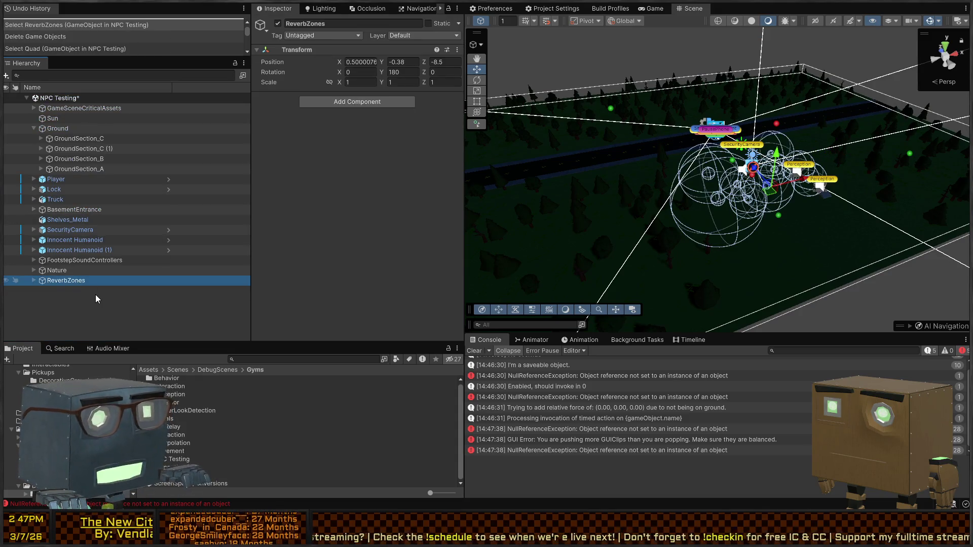
key("Delete")
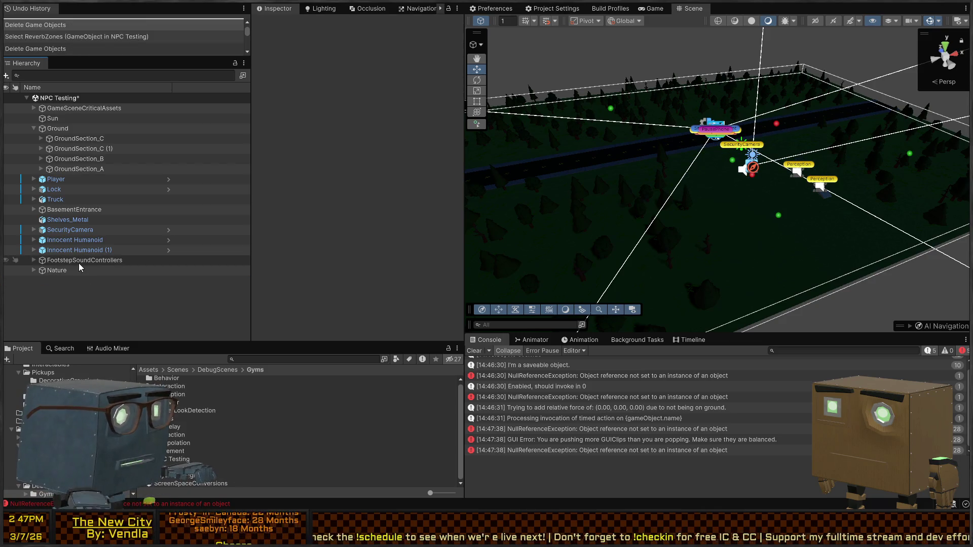
left_click(82, 269)
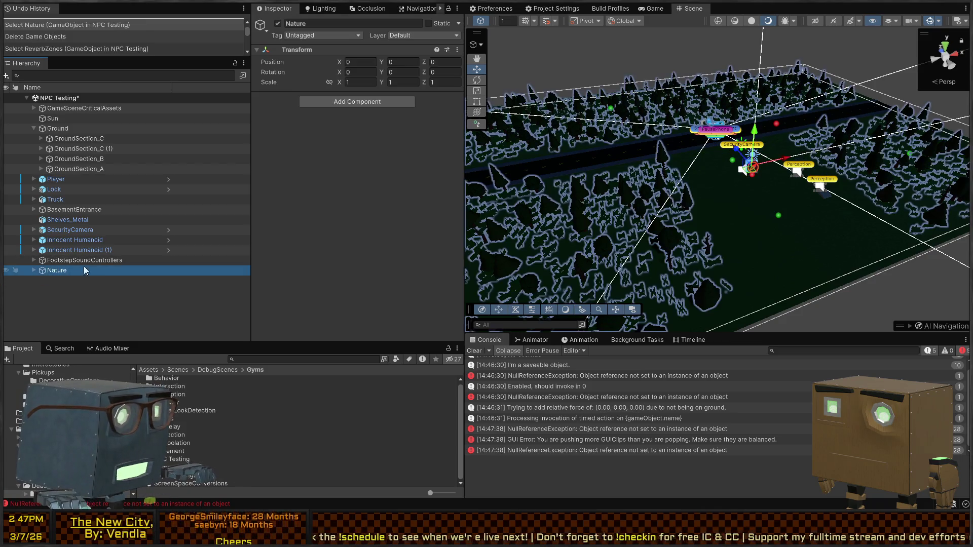
key("Delete")
Delete FootstepSoundControllers along with its child zones
left_click(114, 259)
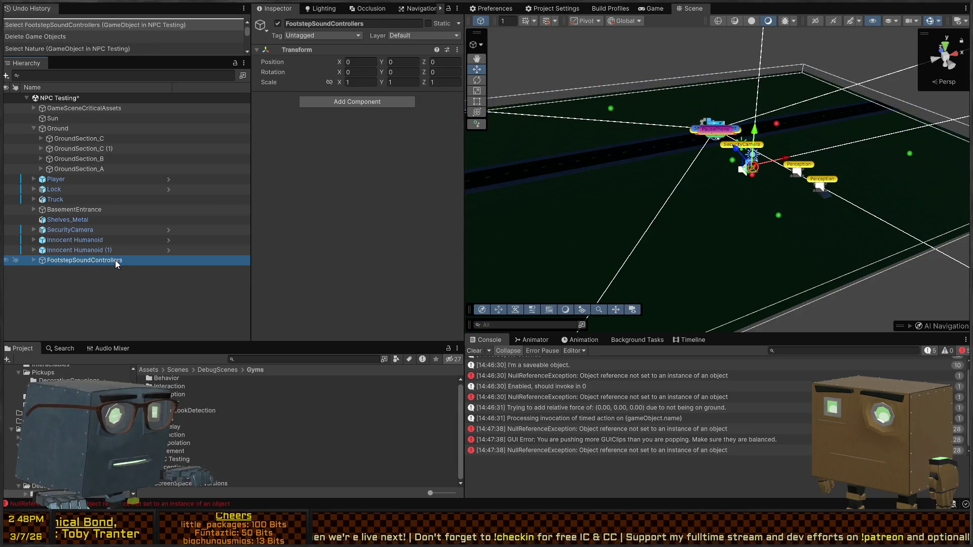
key("Up")
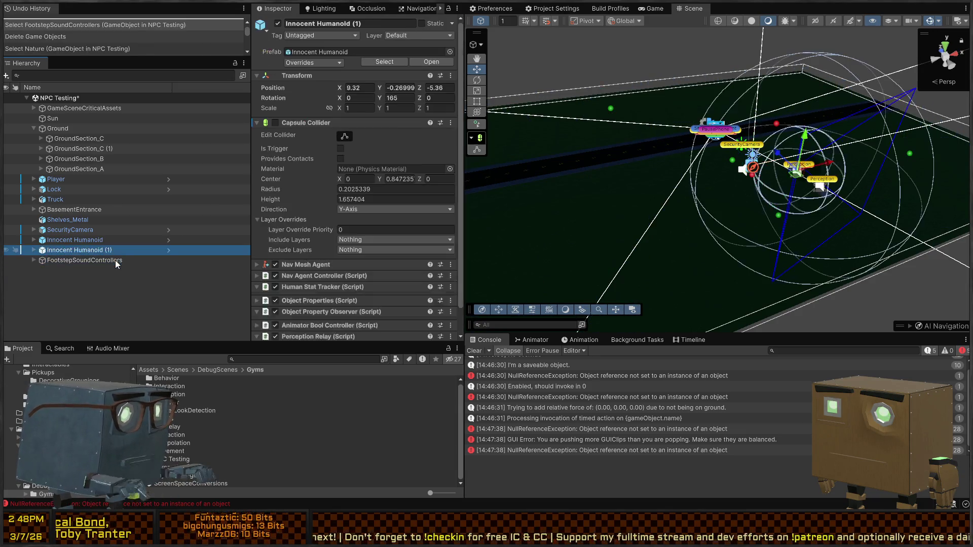
key("Down")
key("Right")
key("Down")
key("Down")
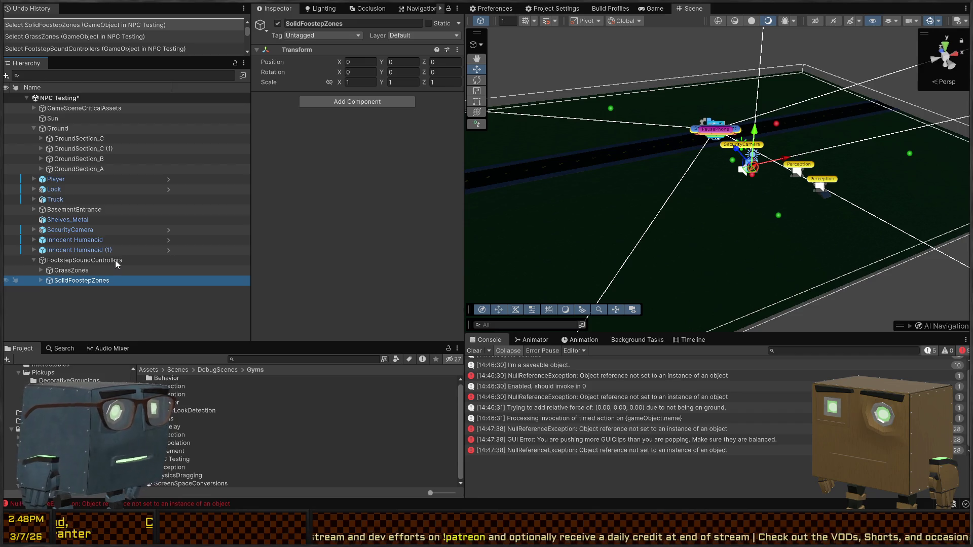
key("Up")
key("Up")
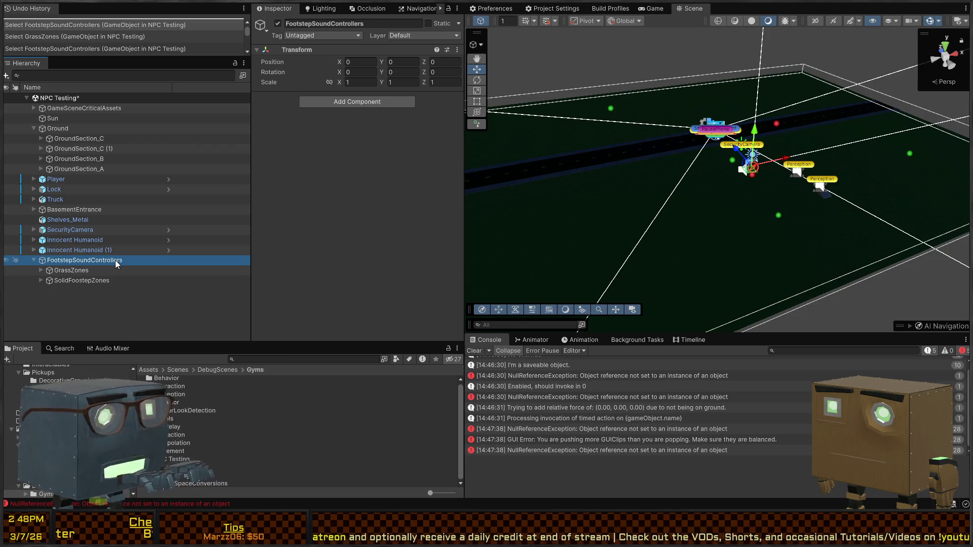
key("Up")
key("Down")
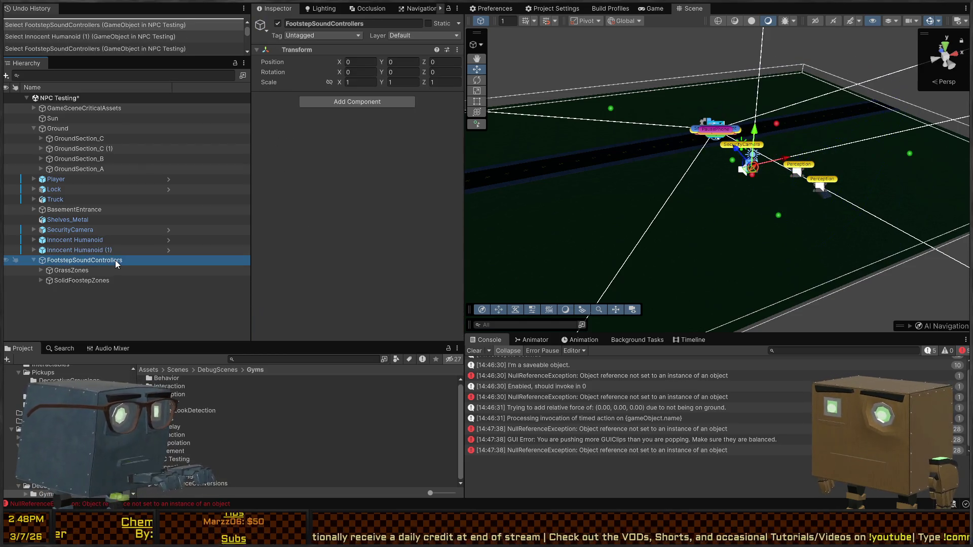
key("Delete")
Delete SecurityCamera, BasementEntrance, Shelves_Metal and both Innocent Humanoids together
key("s")
key("s")
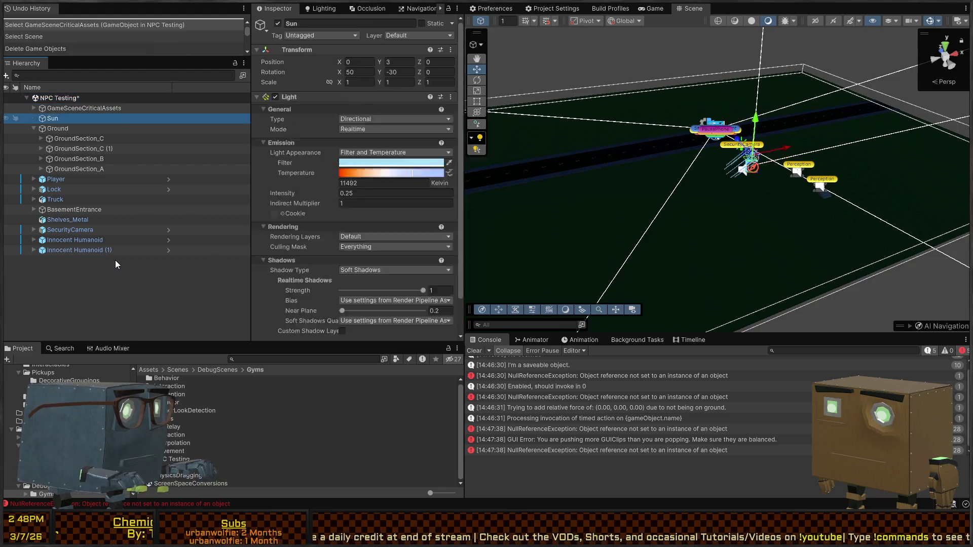
key("Down")
key("Down")
key("Down")
key("shift+Up")
key("shift+Up")
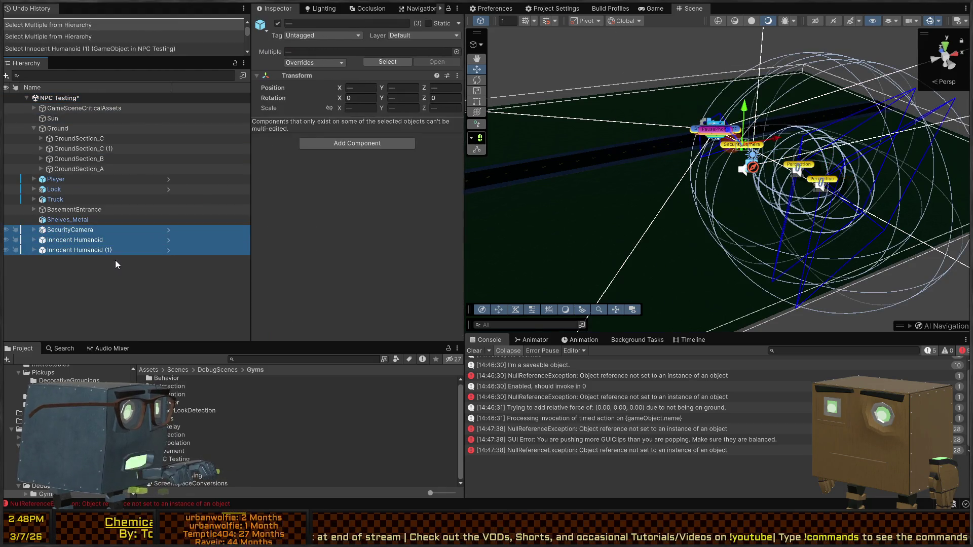
key("shift+Up")
key("shift+Up")
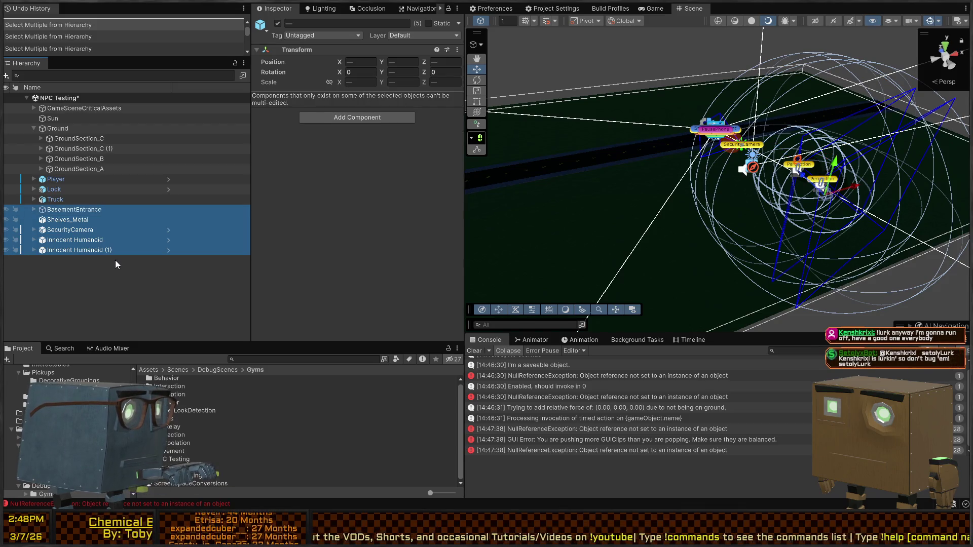
key("Delete")
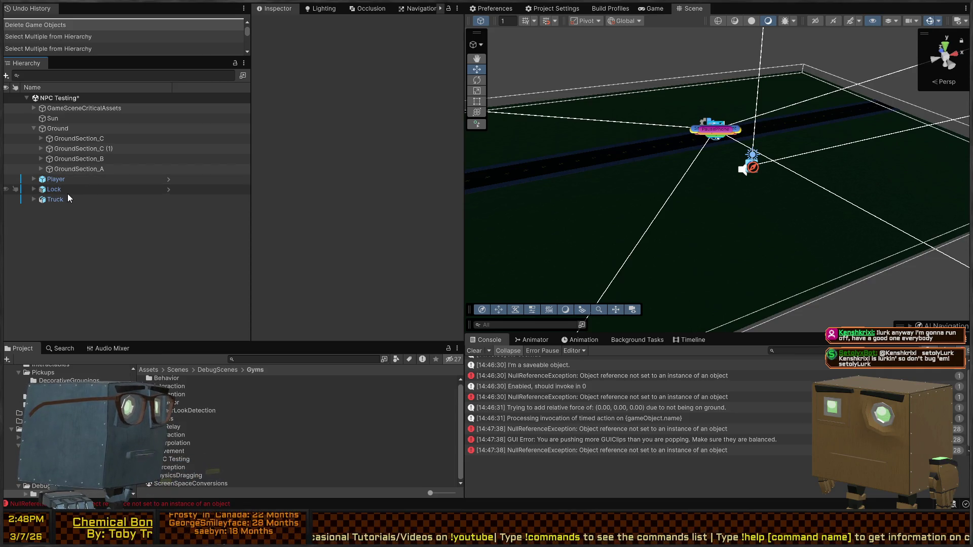
Delete the Truck and Lock objects, leaving only ground, sun, critical assets and Player
left_click(55, 200)
key("Delete")
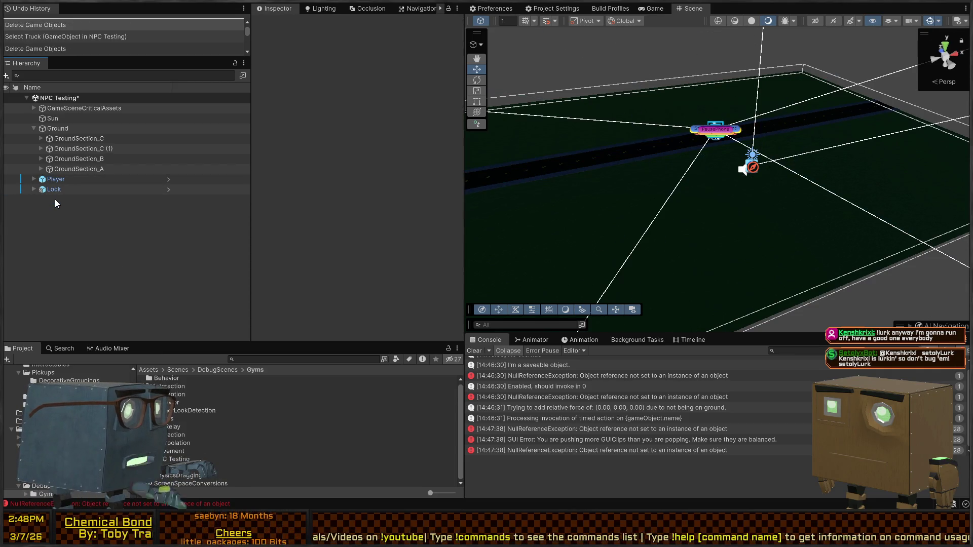
left_click(59, 192)
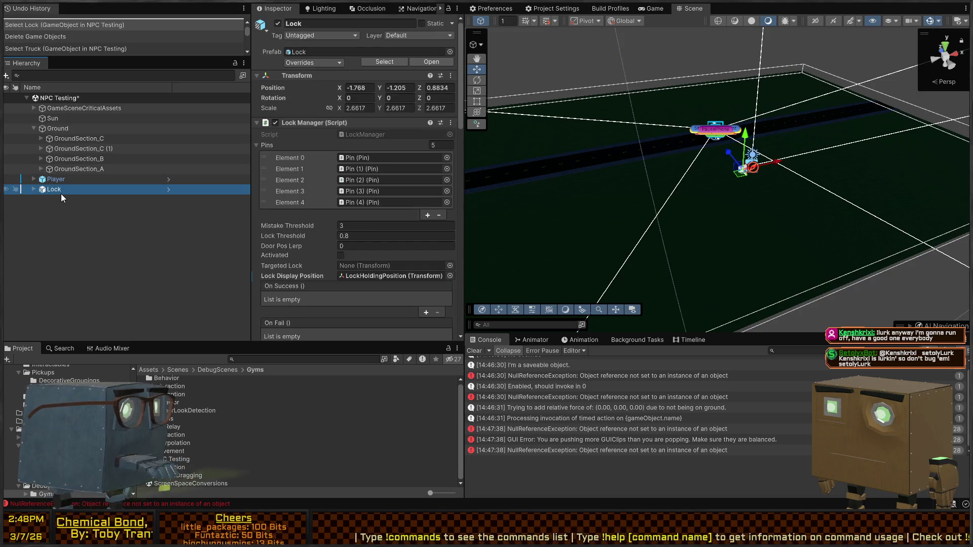
key("Delete")
left_click(106, 169)
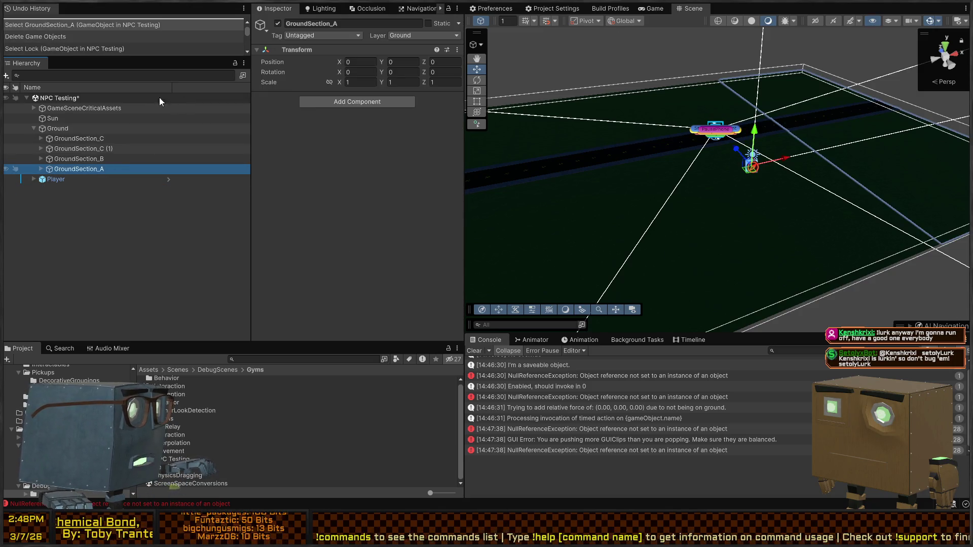
left_click(97, 119)
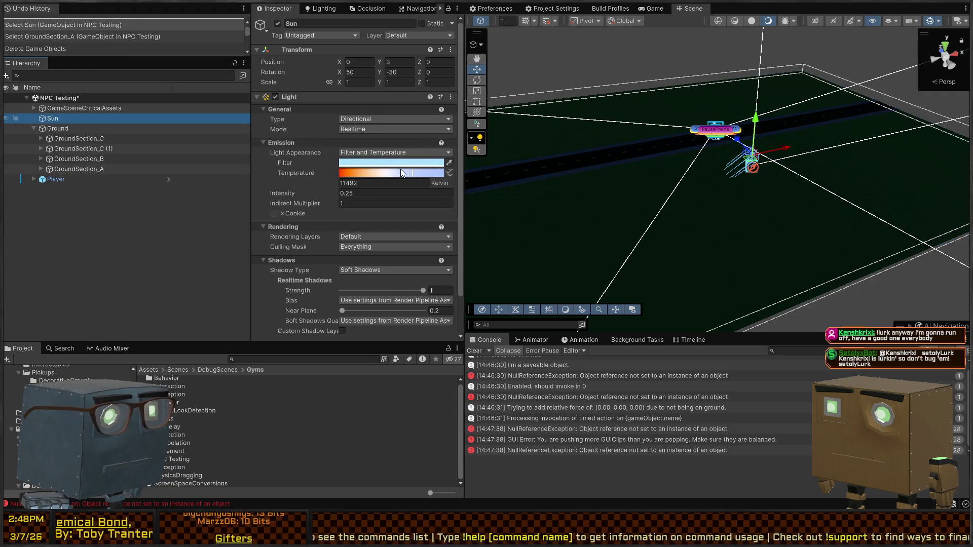
left_click_drag(401, 176, 390, 176)
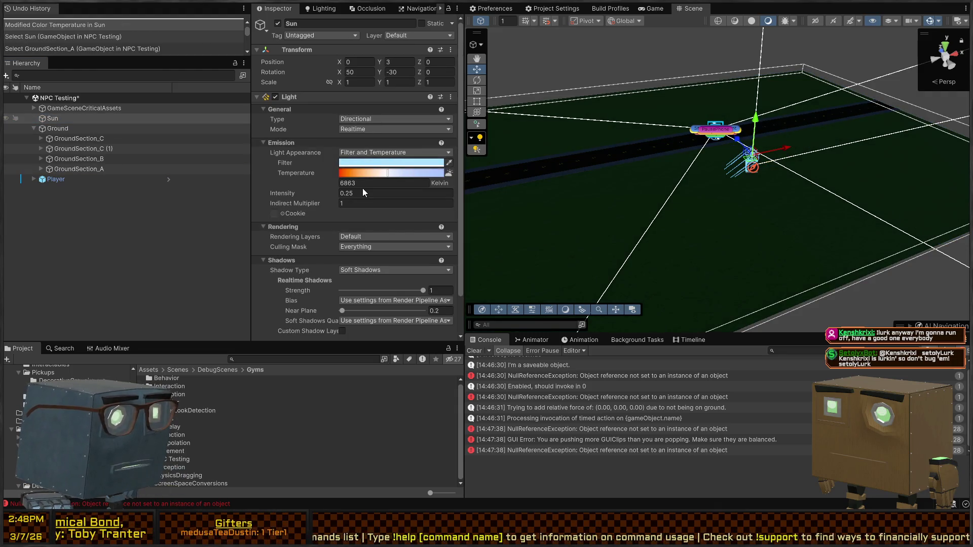
type("1")
left_click(375, 162)
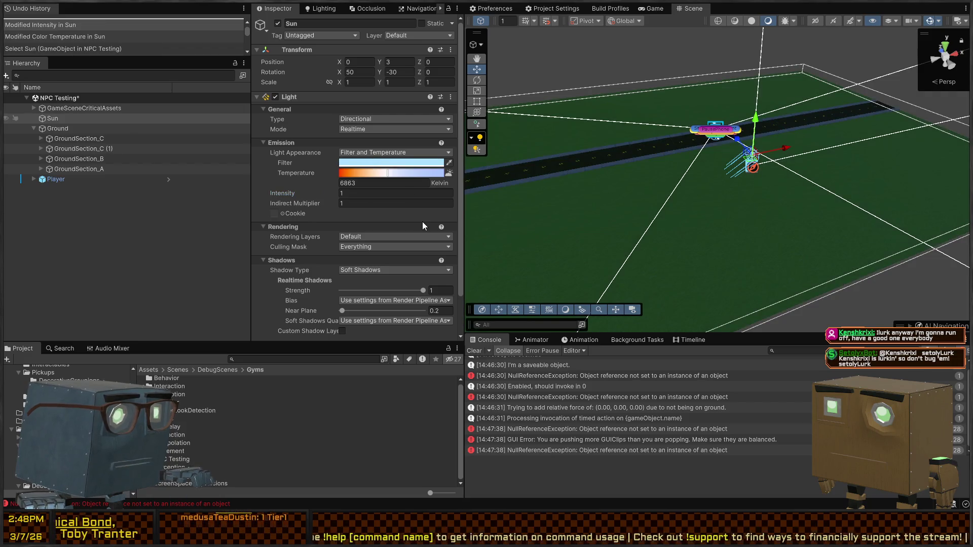
left_click_drag(714, 185, 677, 201)
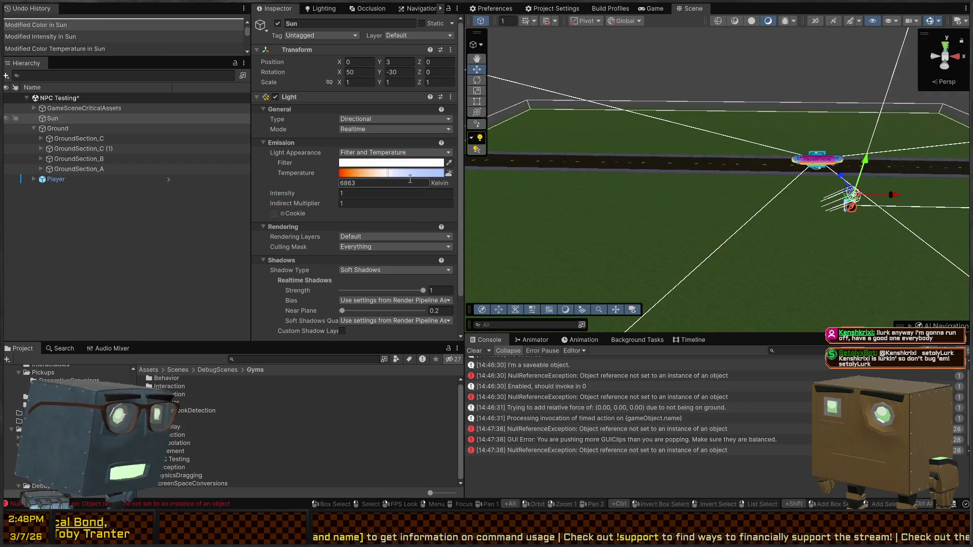
left_click(386, 173)
mouse_move(791, 213)
left_mouse_down()
mouse_move(854, 196)
mouse_move(793, 202)
mouse_move(762, 181)
mouse_move(750, 154)
left_mouse_up()
key("ctrl+p")
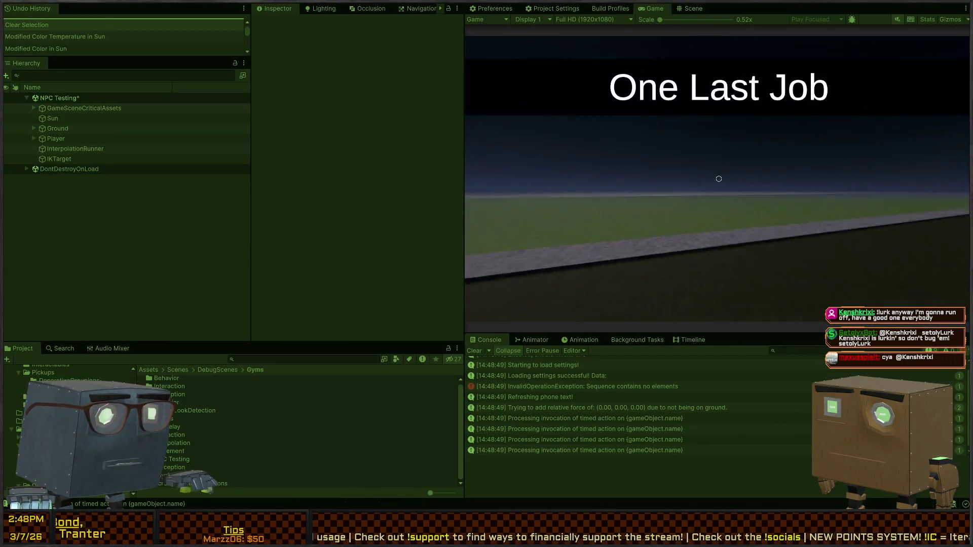
key("w")
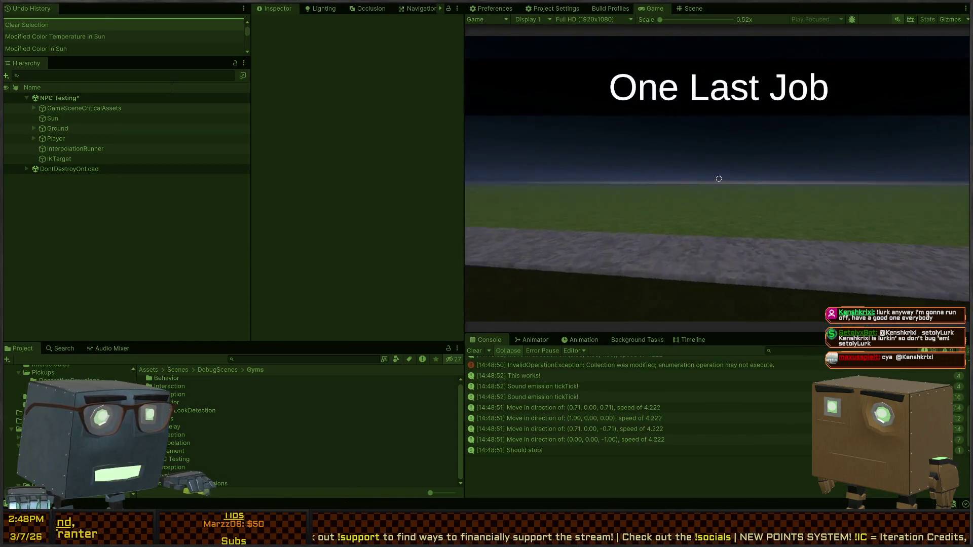
key("a")
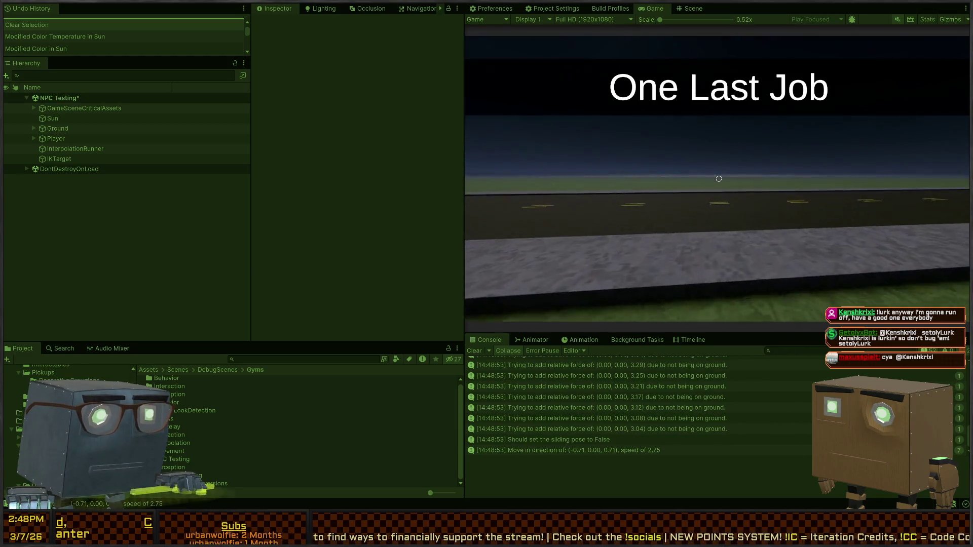
key("ctrl+p")
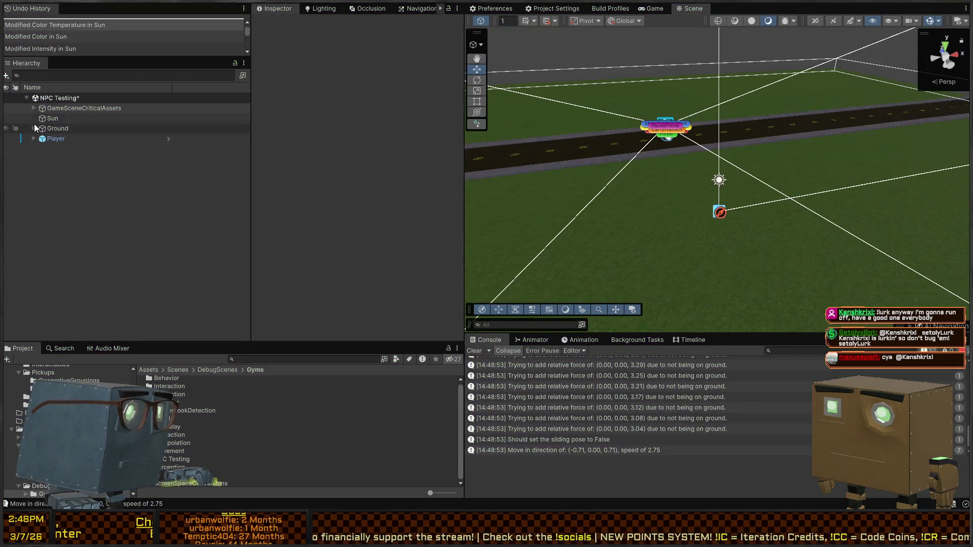
Under GameSceneCriticalAssets > UI, deactivate the SceneTitlePanel object
left_click(34, 109)
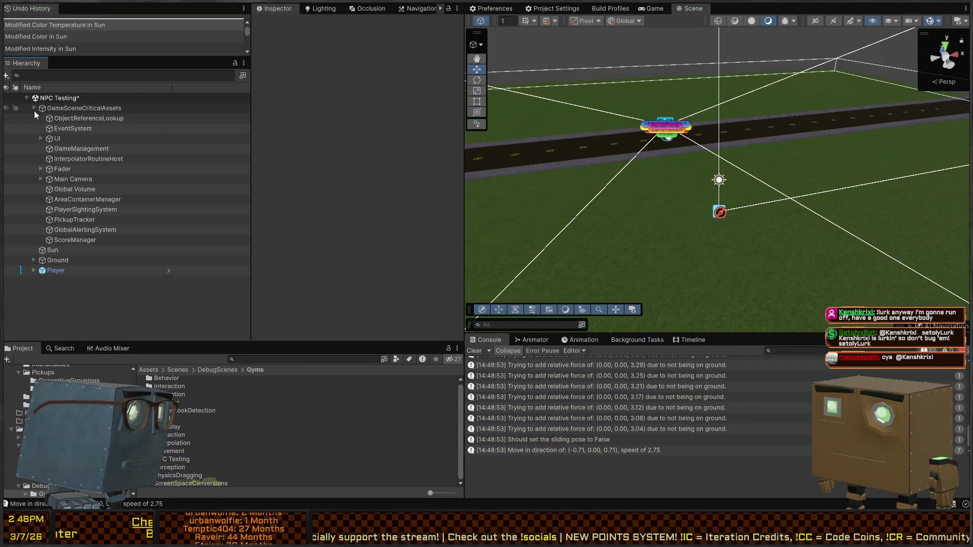
left_click(74, 240)
left_click(70, 220)
left_click(76, 199)
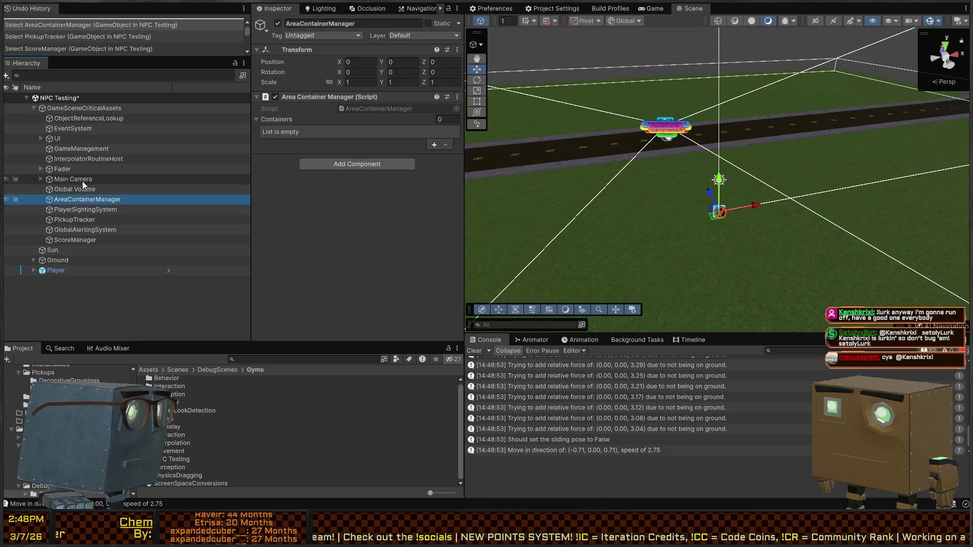
left_click(76, 180)
left_click(41, 138)
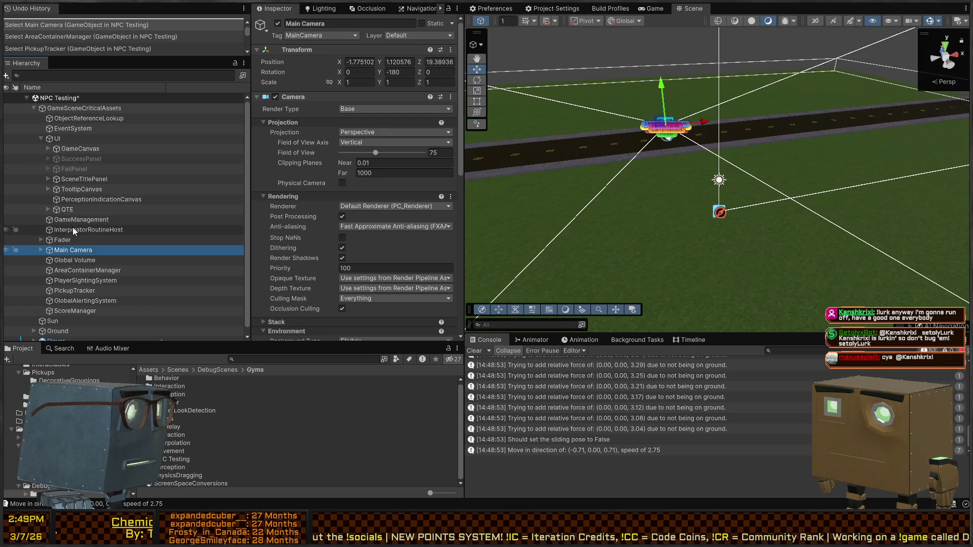
left_click(96, 179)
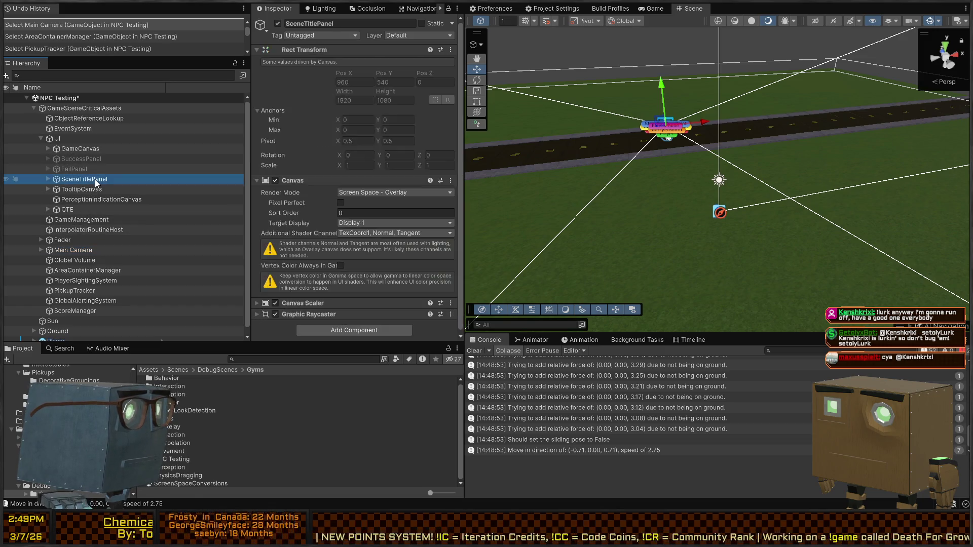
left_click(96, 180)
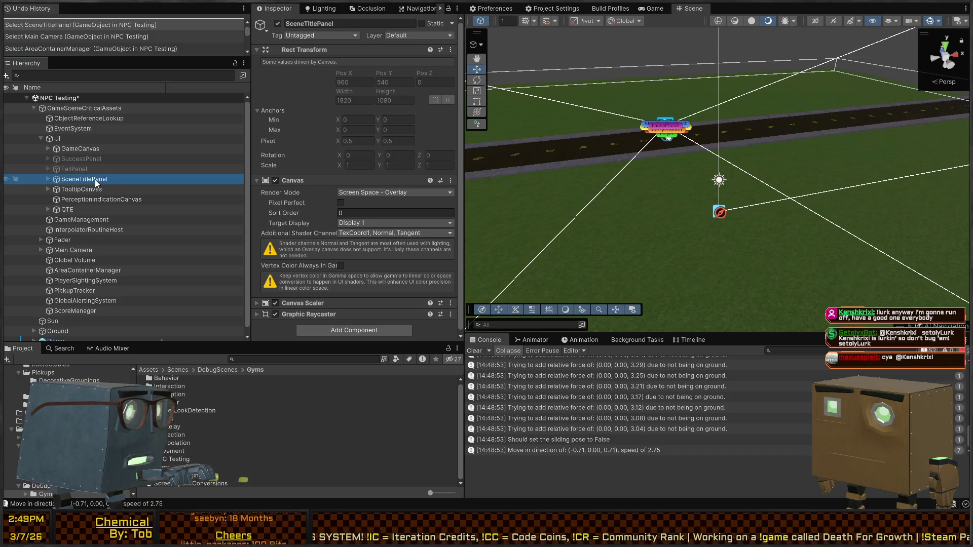
key("alt+shift+a")
Test-run NPC Testing without the title overlay, walking the player around the sidewalk
key("ctrl+p")
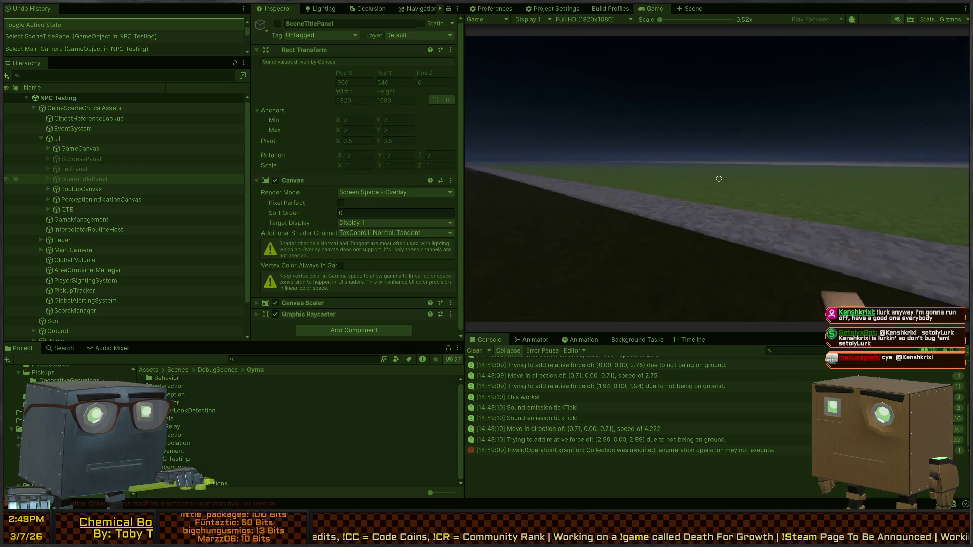
key("Escape")
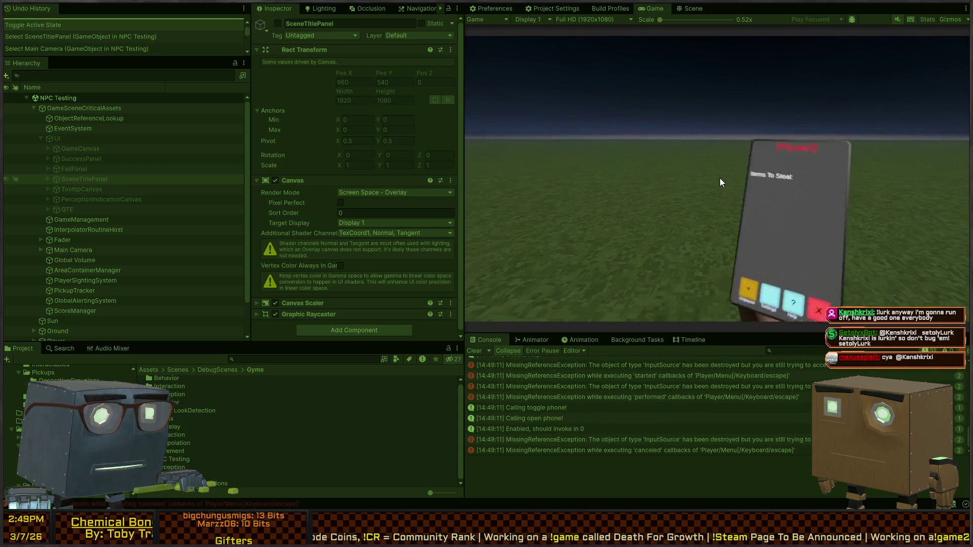
key("Escape")
key("d")
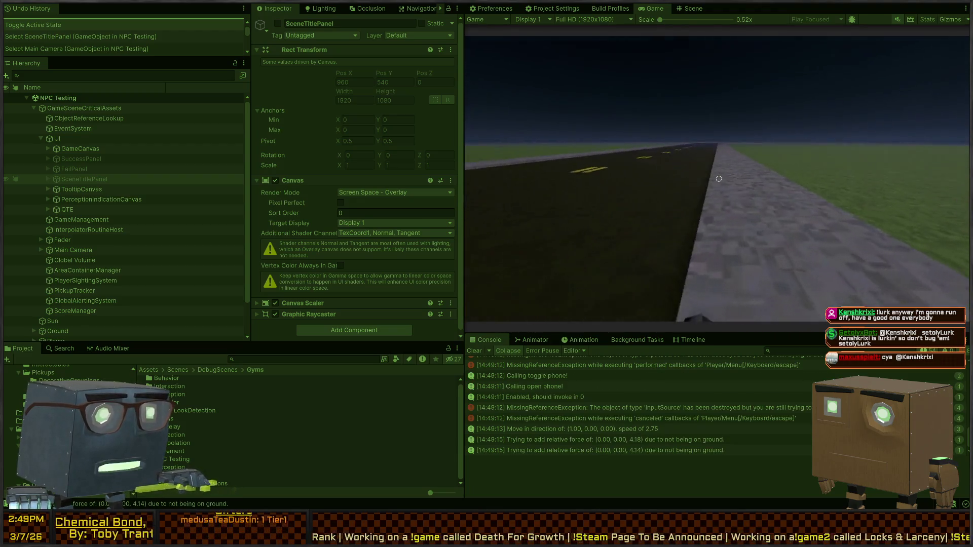
key("w")
key("d")
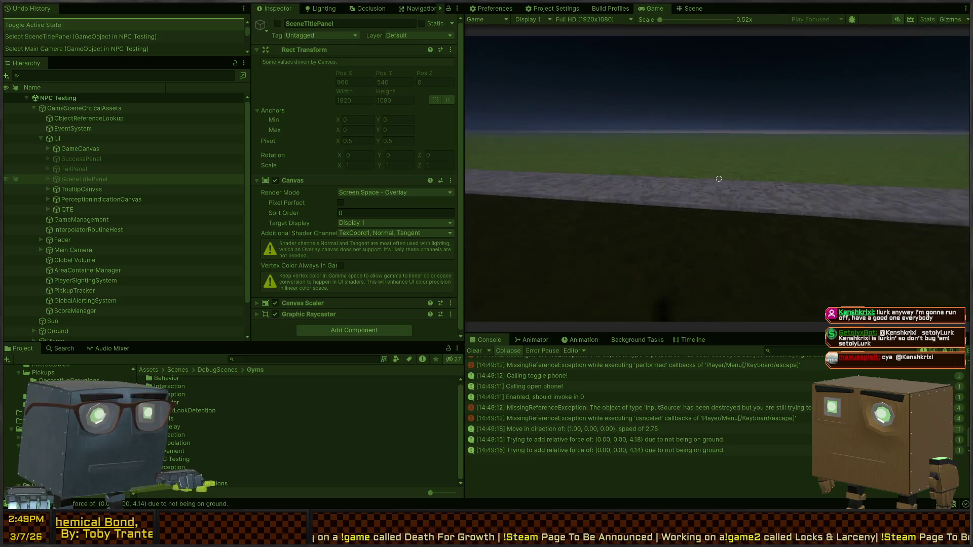
key("s")
key("a")
key("Escape")
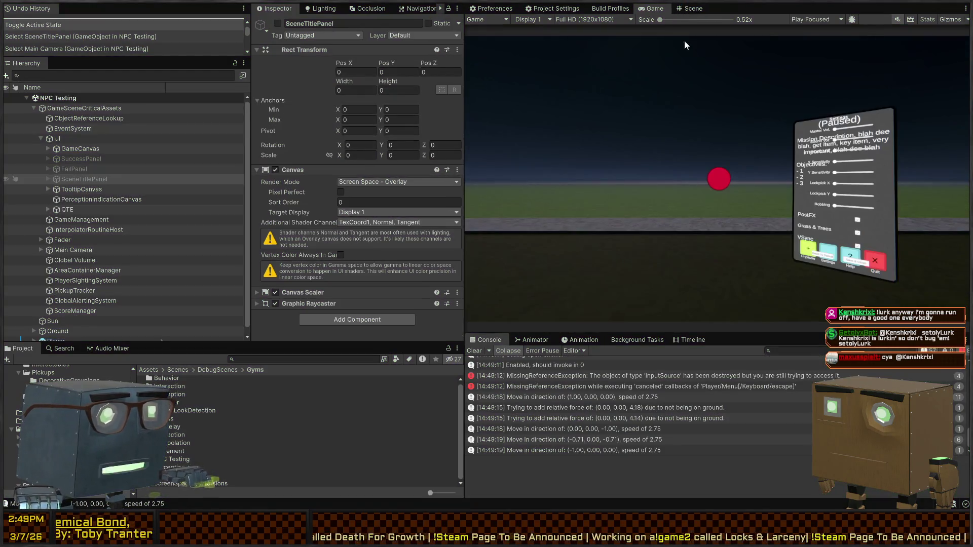
left_click(691, 10)
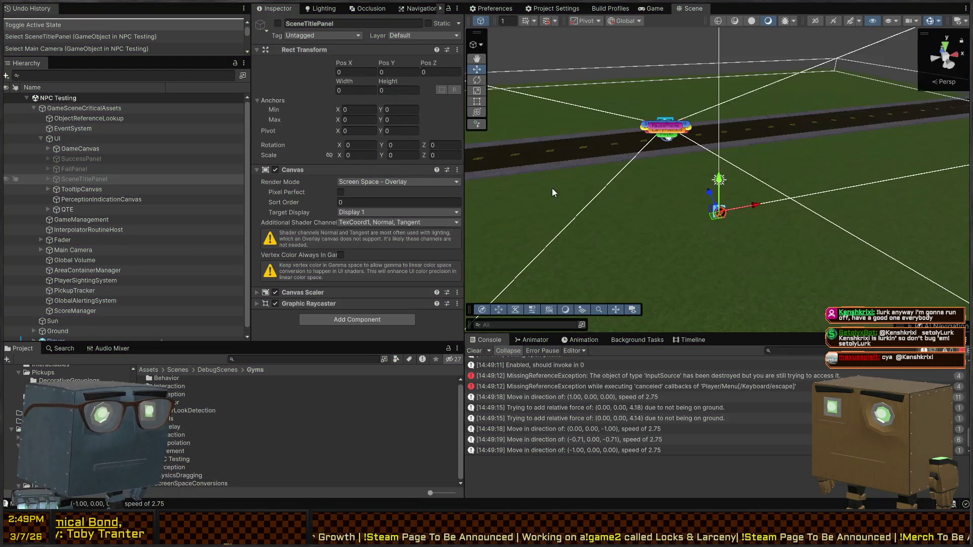
Drop the Innocent Humanoid prefab onto the grass beside the road and start Play mode
key("w")
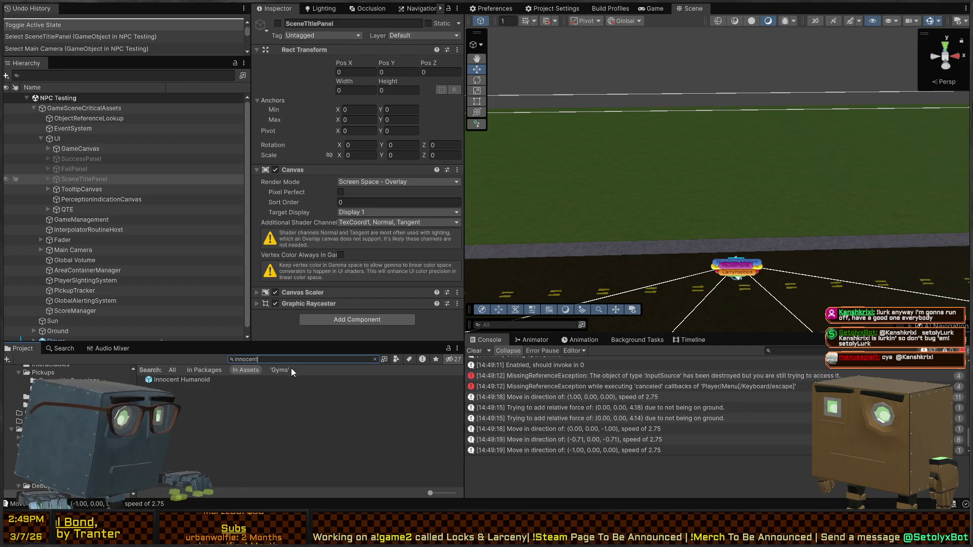
left_click_drag(177, 384, 718, 205)
key("f")
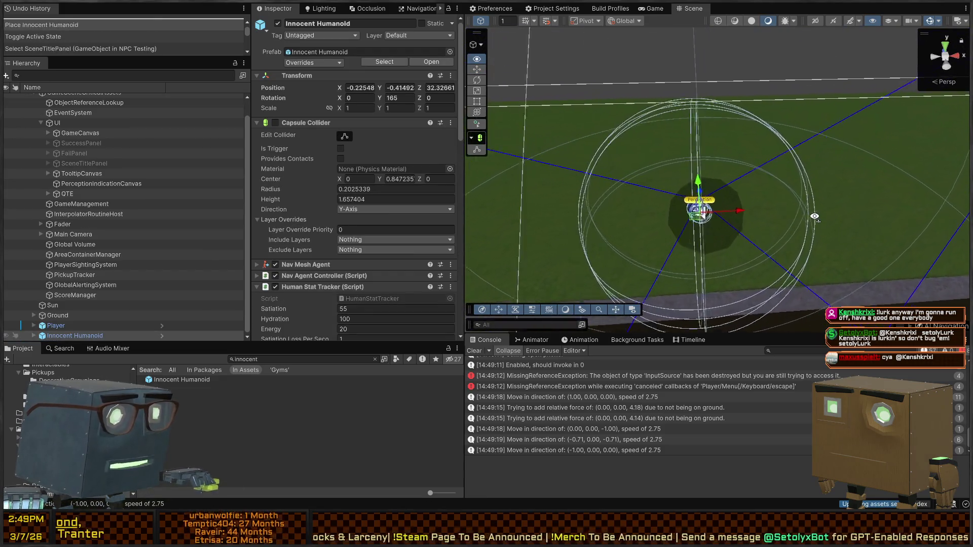
key("ctrl+p")
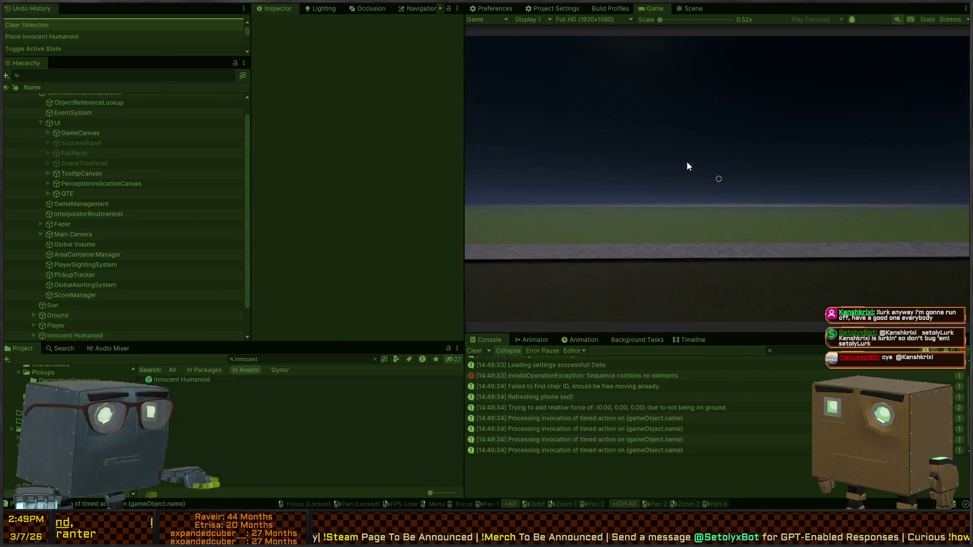
Walk the player after the running Innocent Humanoid, then stop Play mode
left_click(687, 166)
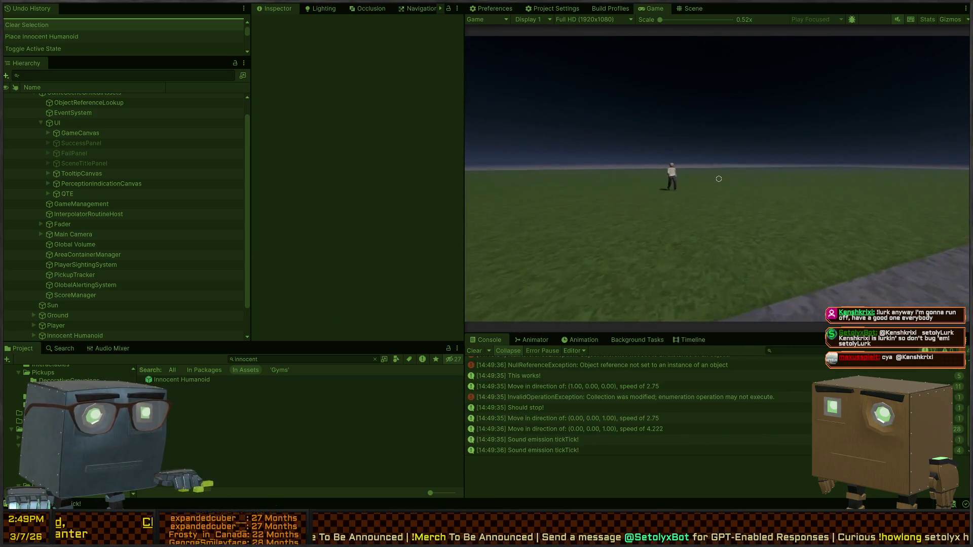
key("w")
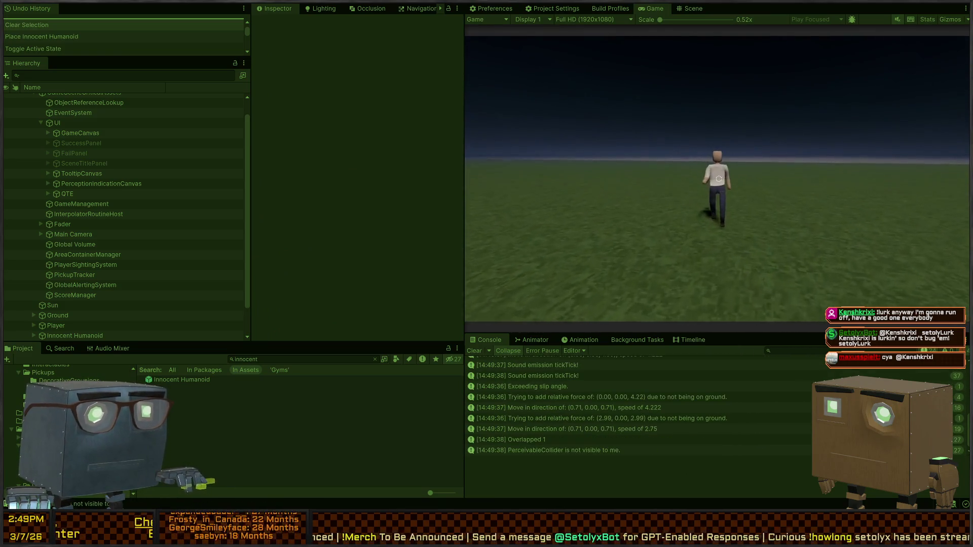
key("w")
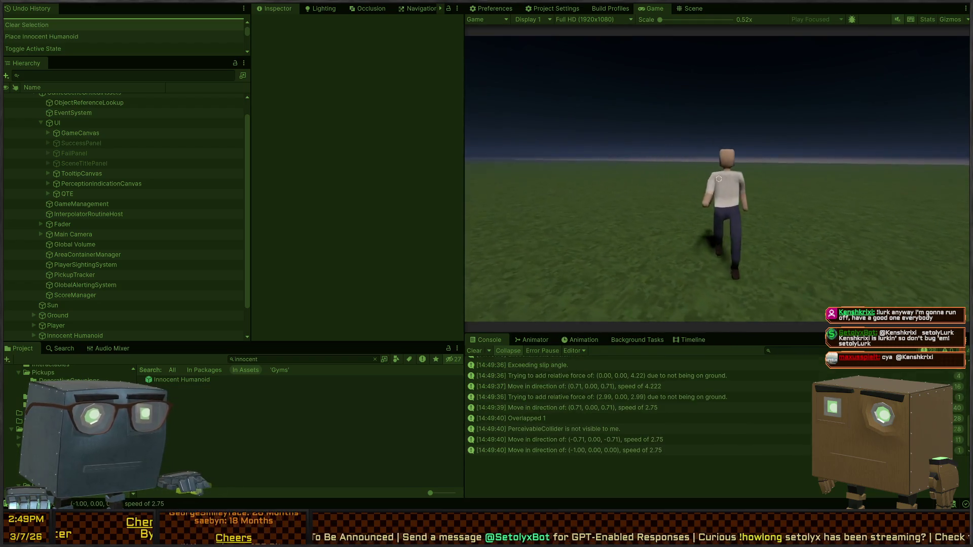
key("w")
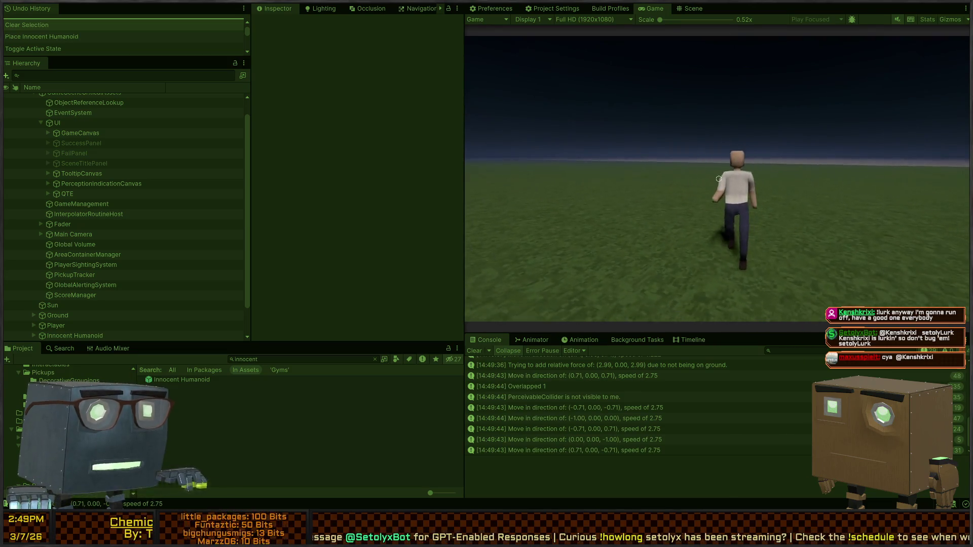
key("ctrl+p")
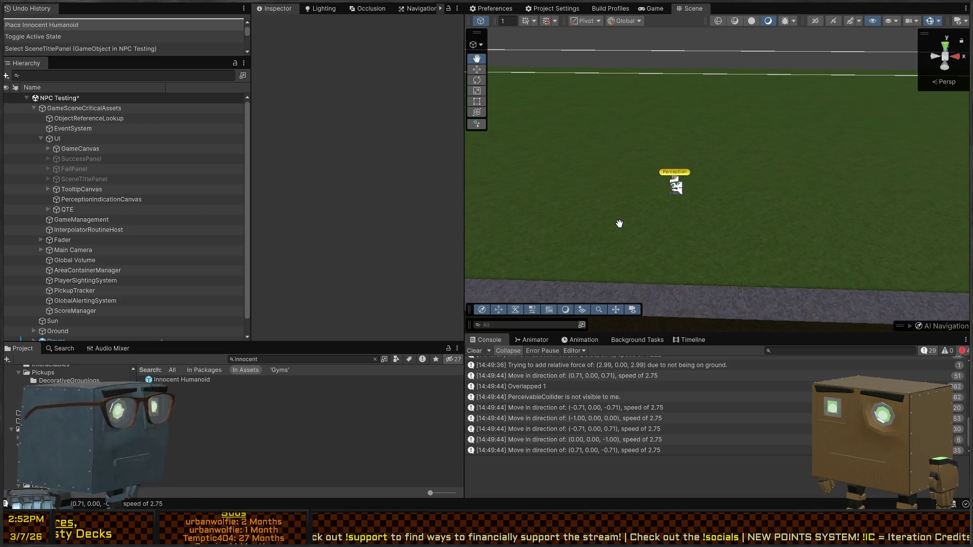
Open the Perception gym scene from the Gyms folder and run it
scroll(66, 431, "up", 10)
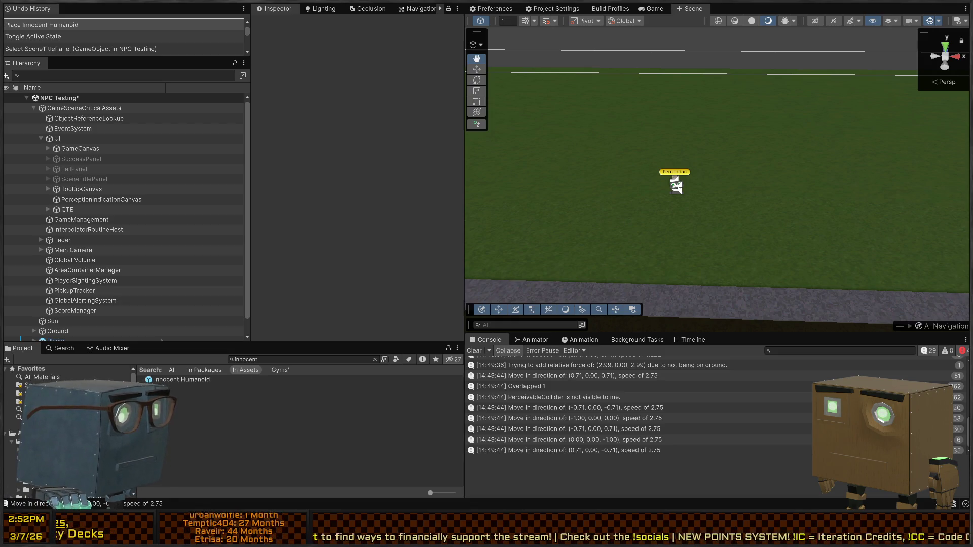
left_click(66, 401)
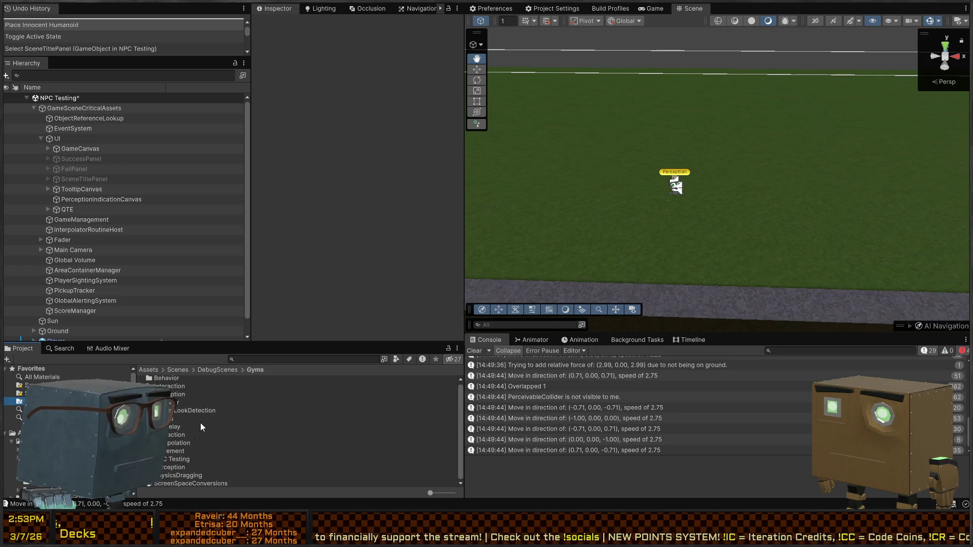
left_click(183, 468)
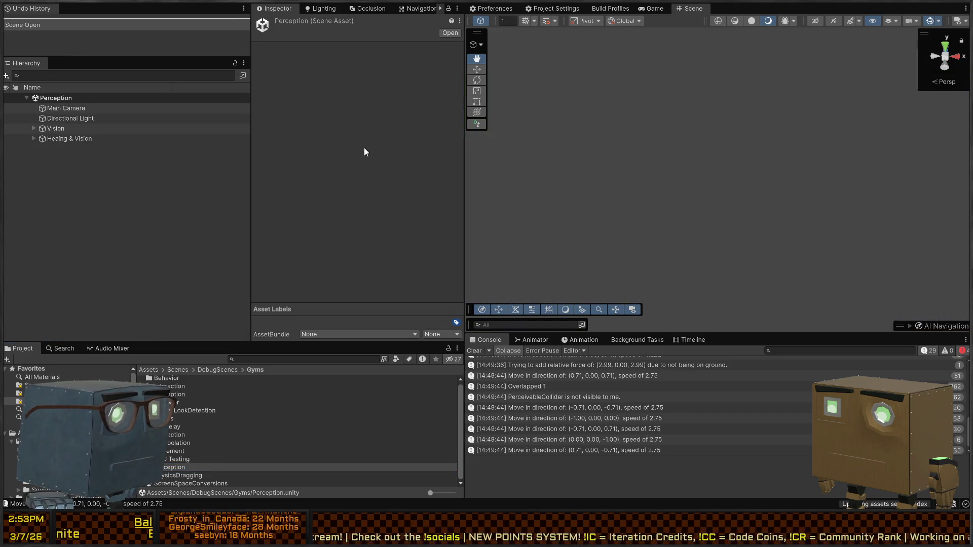
key("ctrl+p")
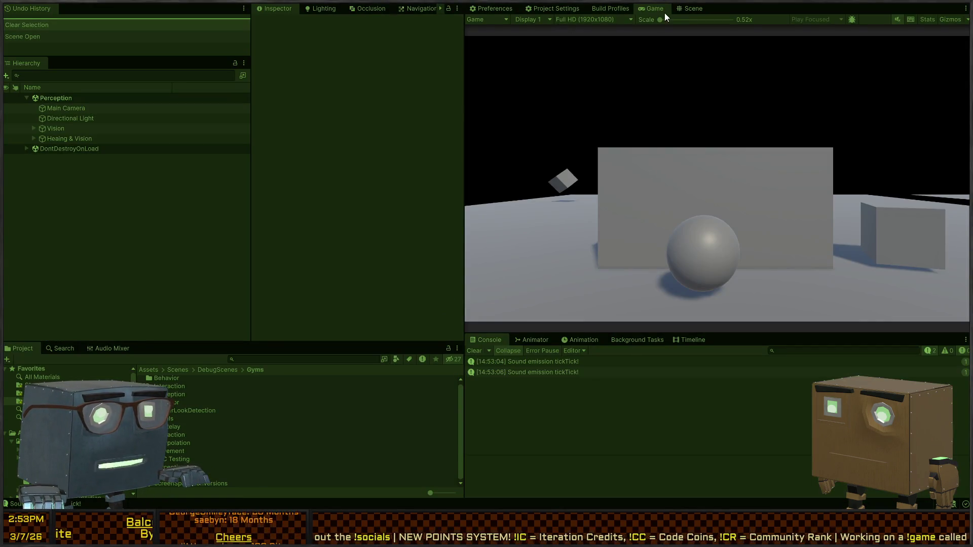
In the Scene view, select the Perceiver cube to display its view-cone gizmo
left_click(679, 9)
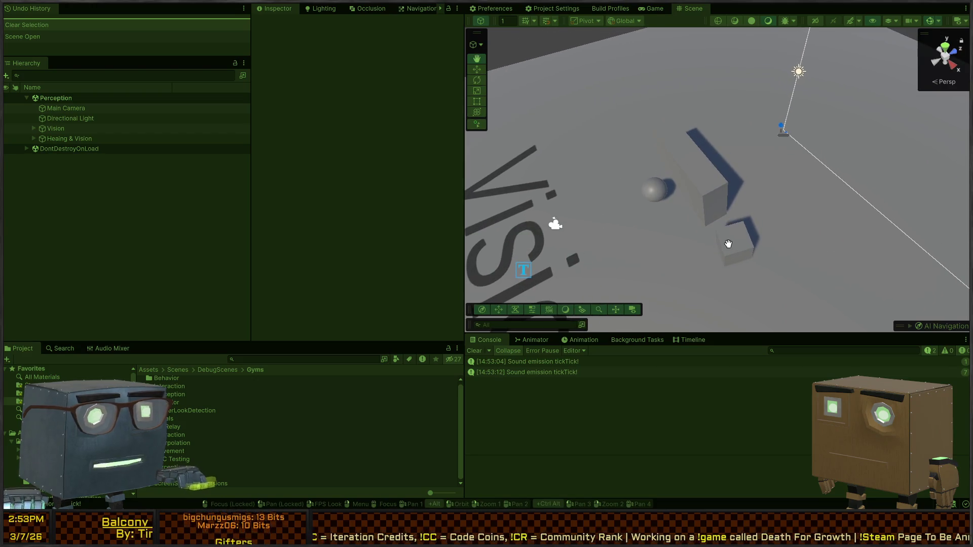
left_click(725, 190)
mouse_move(758, 171)
left_mouse_down()
mouse_move(784, 224)
mouse_move(746, 234)
left_mouse_up()
key("e")
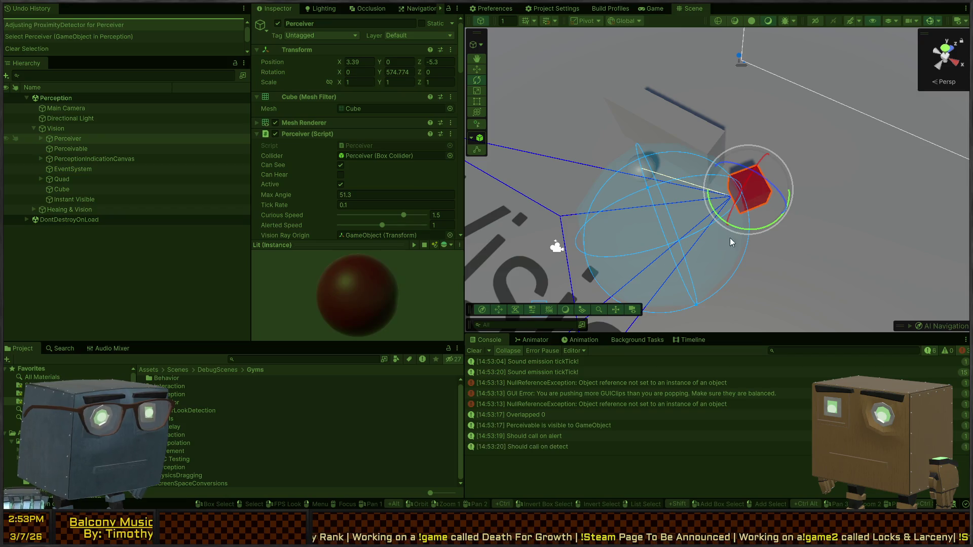
Turn the Perceiver cube around in the scene to inspect its view cone
mouse_move(765, 223)
left_mouse_down()
mouse_move(803, 226)
mouse_move(746, 232)
mouse_move(804, 229)
mouse_move(578, 230)
mouse_move(670, 227)
mouse_move(642, 229)
mouse_move(652, 230)
left_mouse_up()
mouse_move(652, 229)
left_mouse_down("alt")
mouse_move(706, 182)
mouse_move(753, 198)
mouse_move(665, 242)
left_mouse_up("alt")
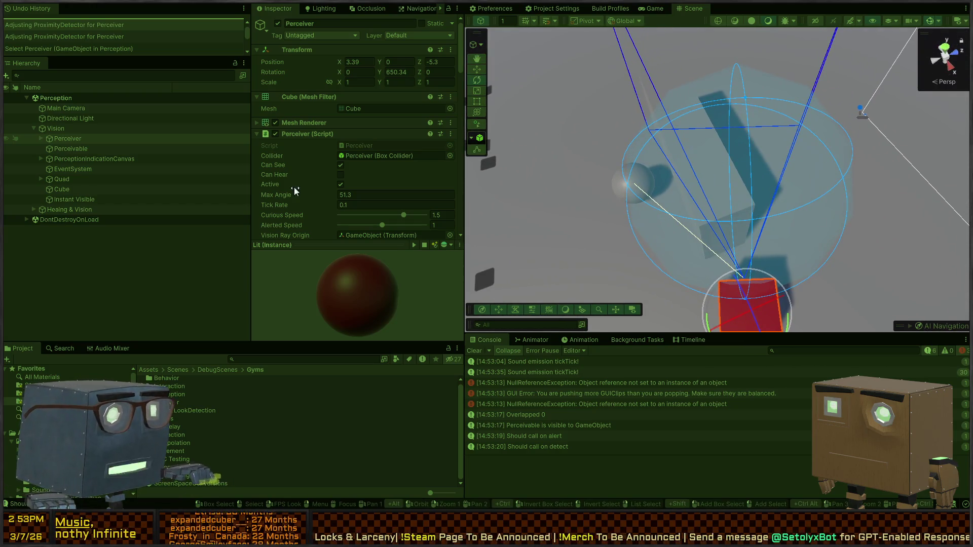
scroll(285, 185, "down", 4)
scroll(284, 154, "up", 4)
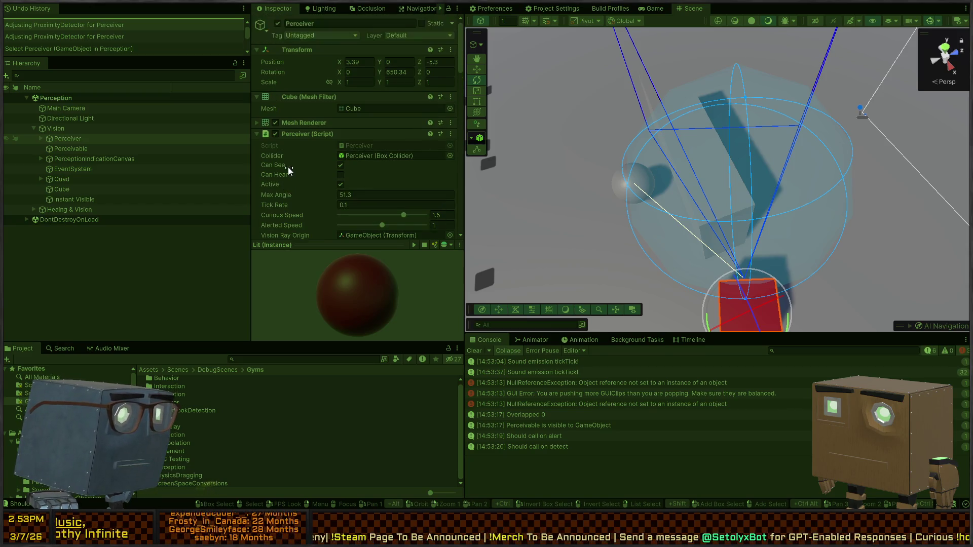
scroll(288, 166, "down", 10)
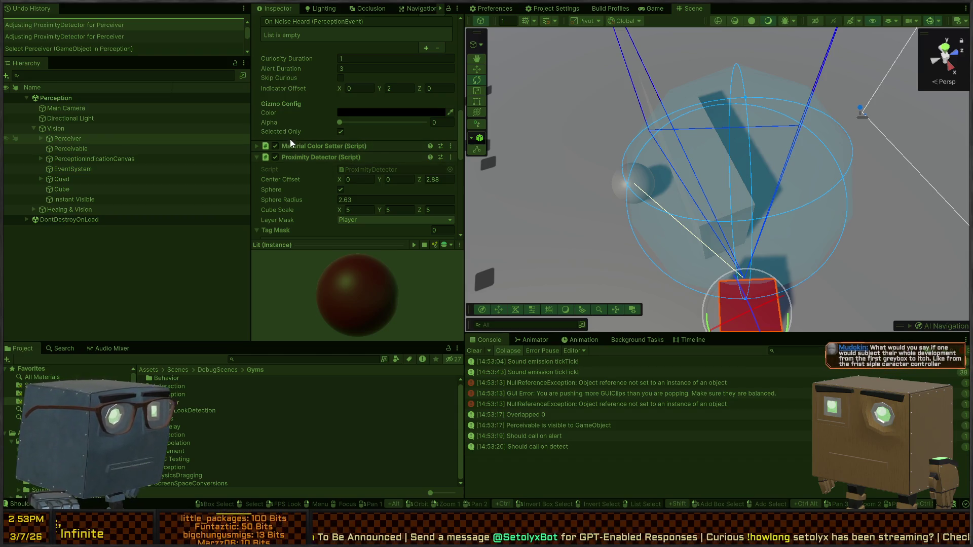
scroll(285, 129, "down", 3)
scroll(291, 129, "down", 3)
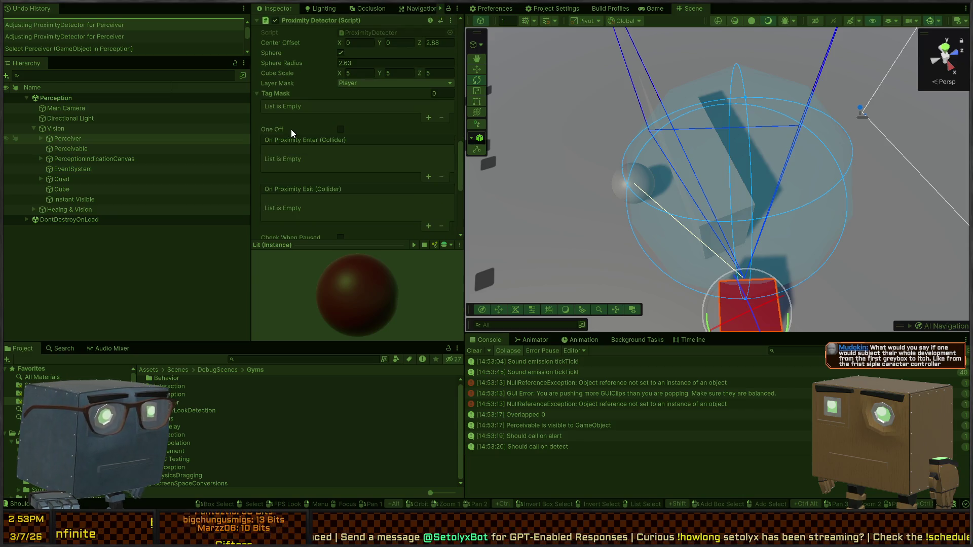
scroll(285, 139, "up", 3)
scroll(305, 152, "up", 3)
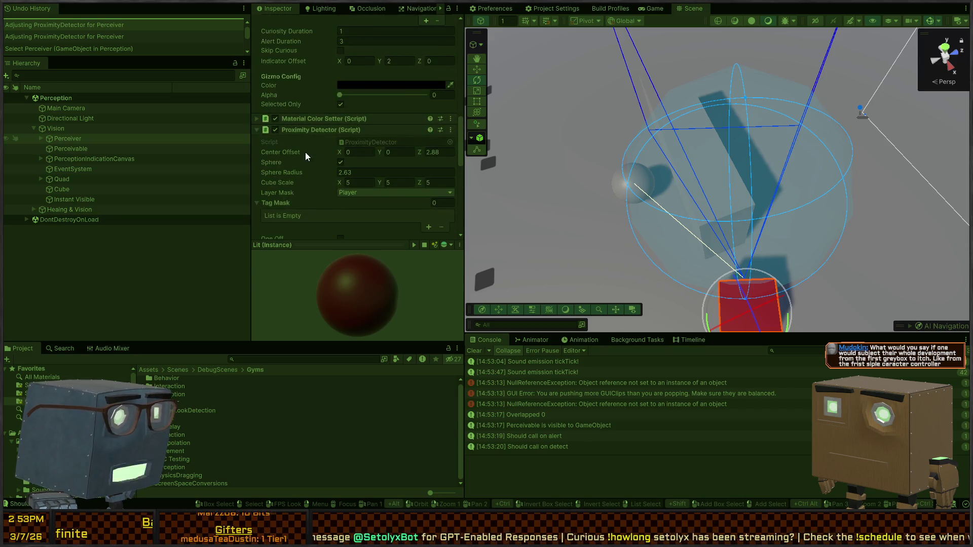
scroll(297, 175, "up", 3)
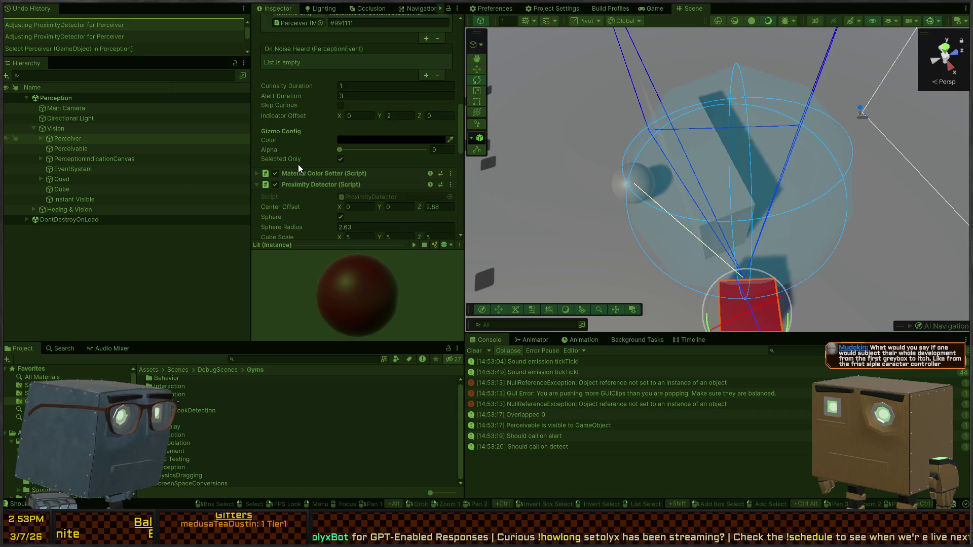
scroll(288, 139, "up", 10)
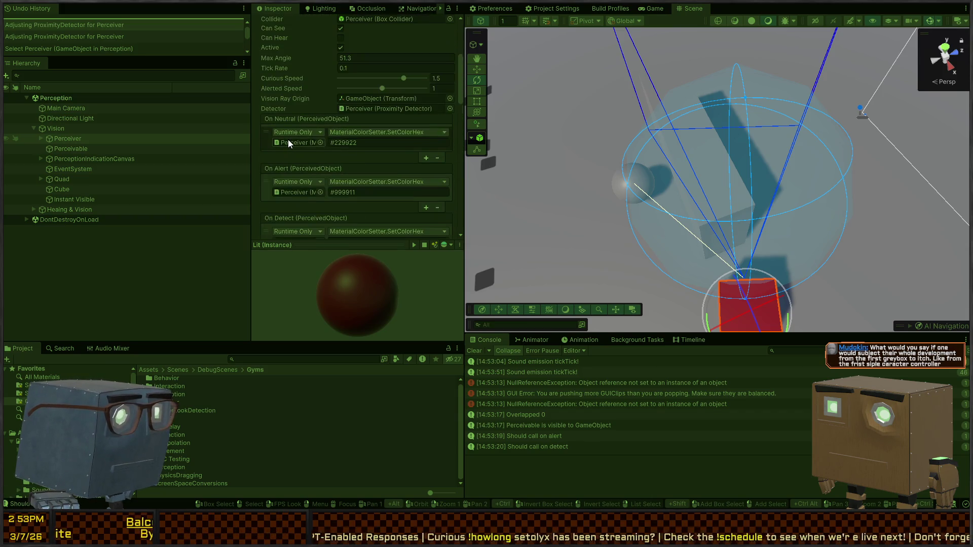
Widen Max Angle through 78 and 80.2 to 92.7, stop Play, and open Perceiver.cs
mouse_move(287, 142)
left_mouse_down()
mouse_move(366, 141)
mouse_move(355, 139)
left_mouse_up()
left_click_drag(654, 162, 687, 166)
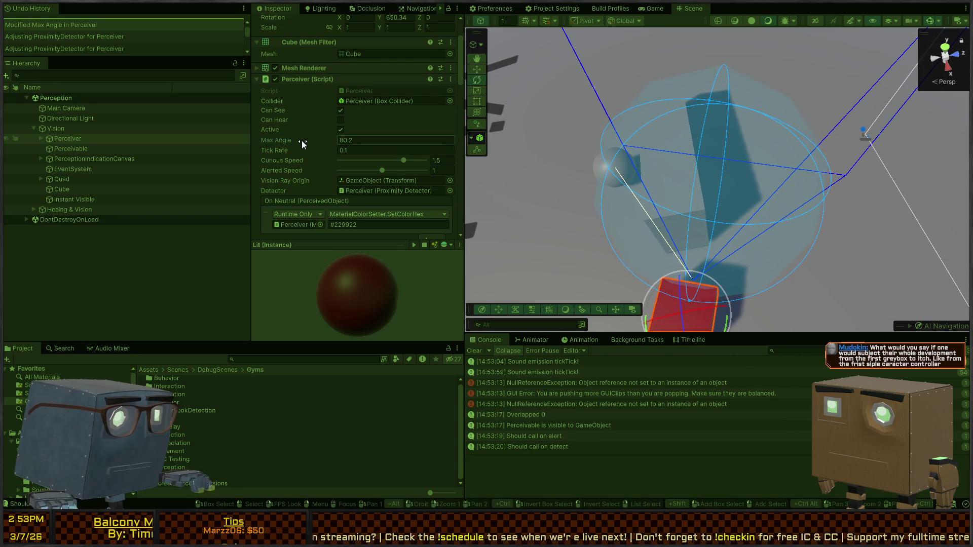
mouse_move(302, 141)
left_mouse_down()
mouse_move(339, 138)
mouse_move(326, 138)
left_mouse_up()
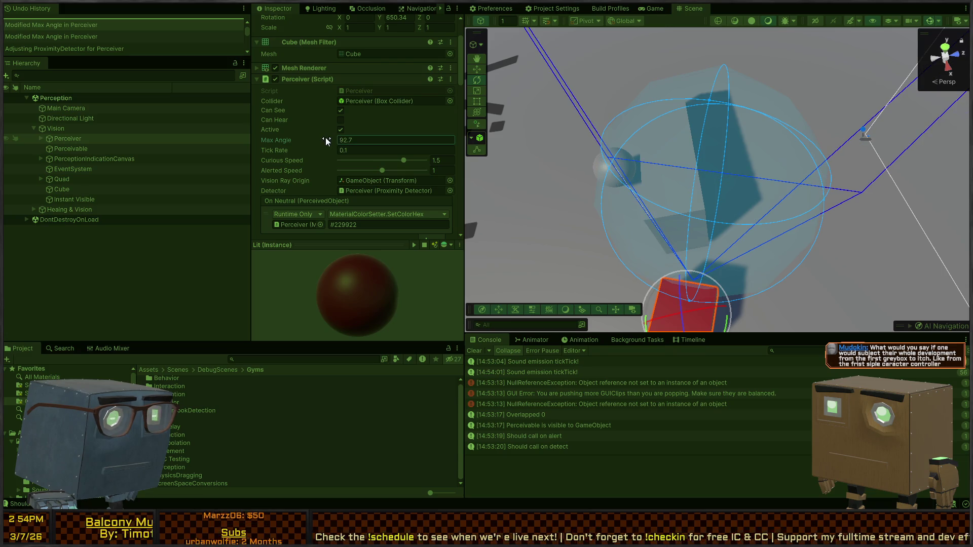
key("ctrl+p")
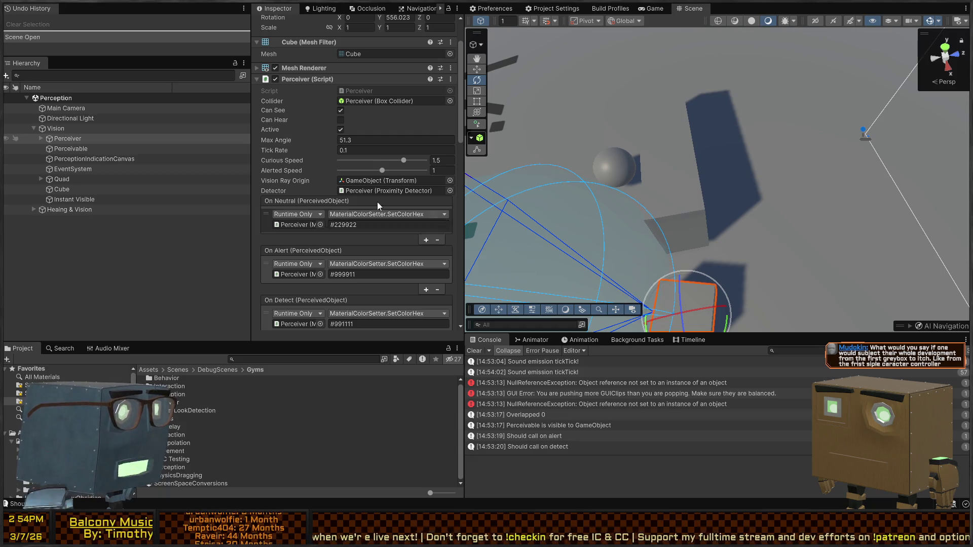
double_click(357, 89)
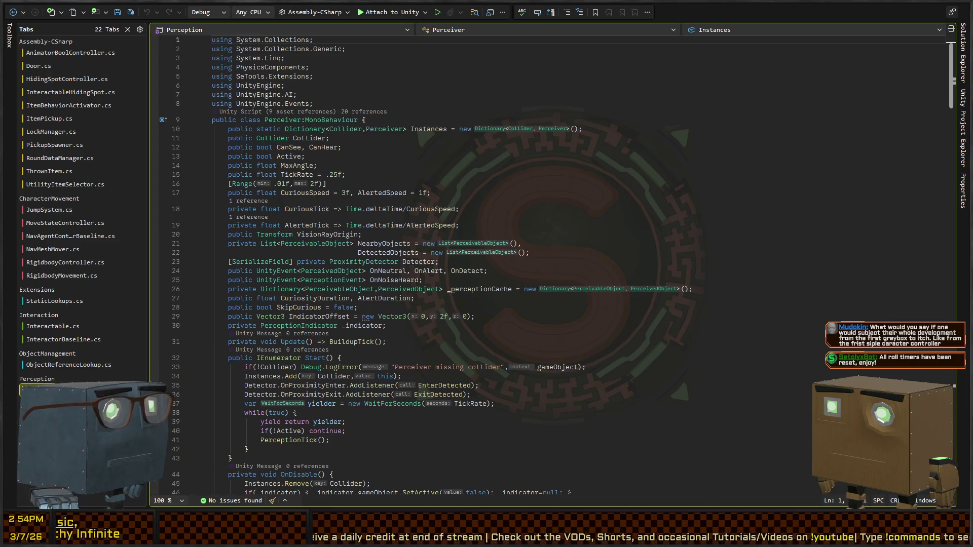
left_click(693, 290)
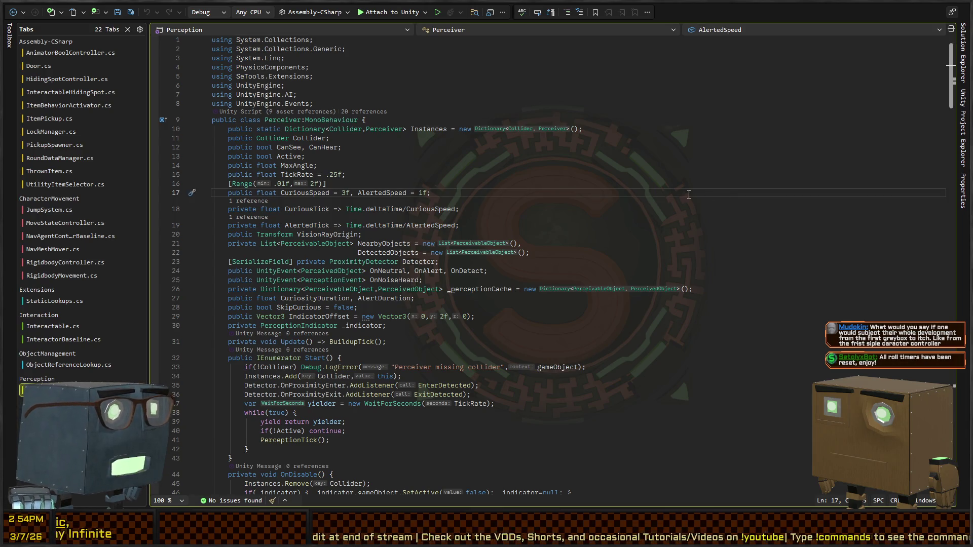
scroll(694, 297, "down", 4)
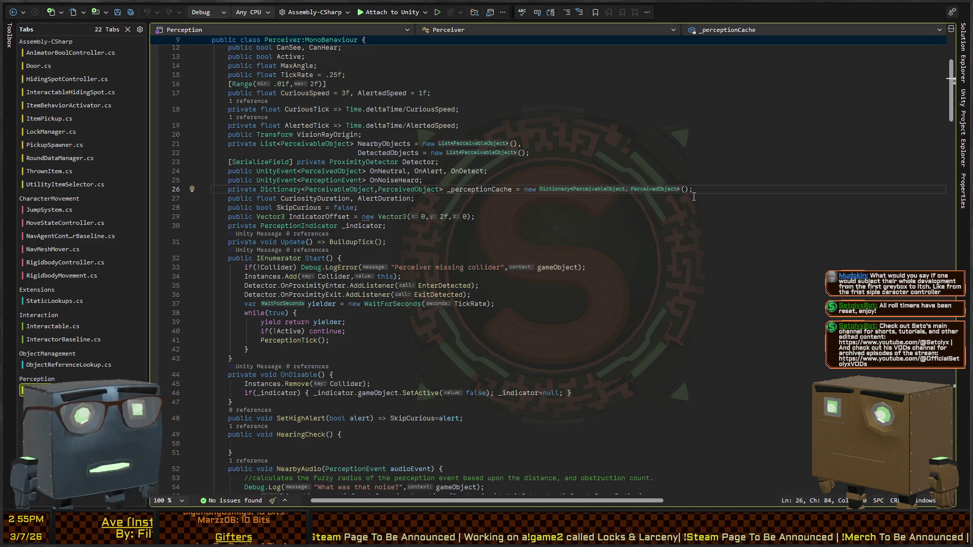
left_click(552, 242)
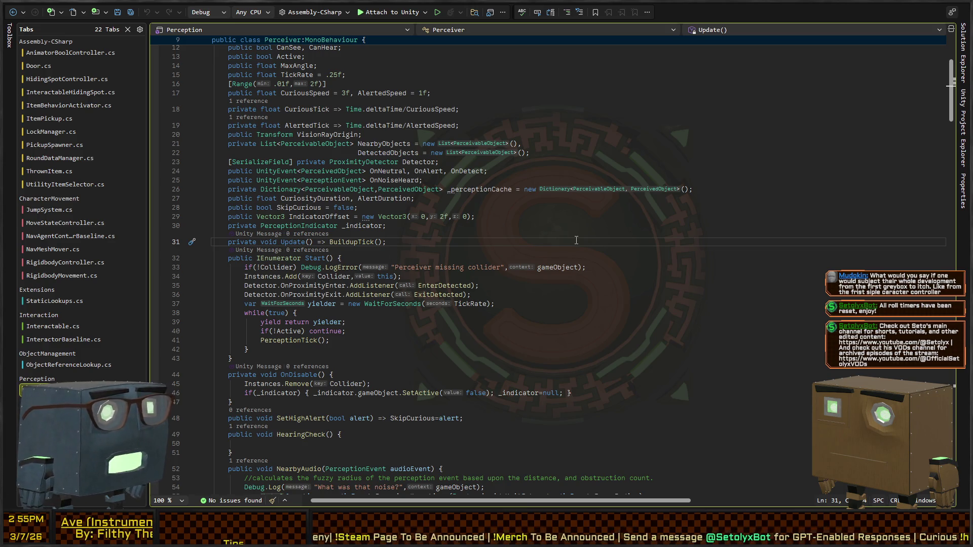
Browse the Start coroutine's while loop in Perceiver.cs, then switch to PickupSpawner.cs
left_click(446, 310)
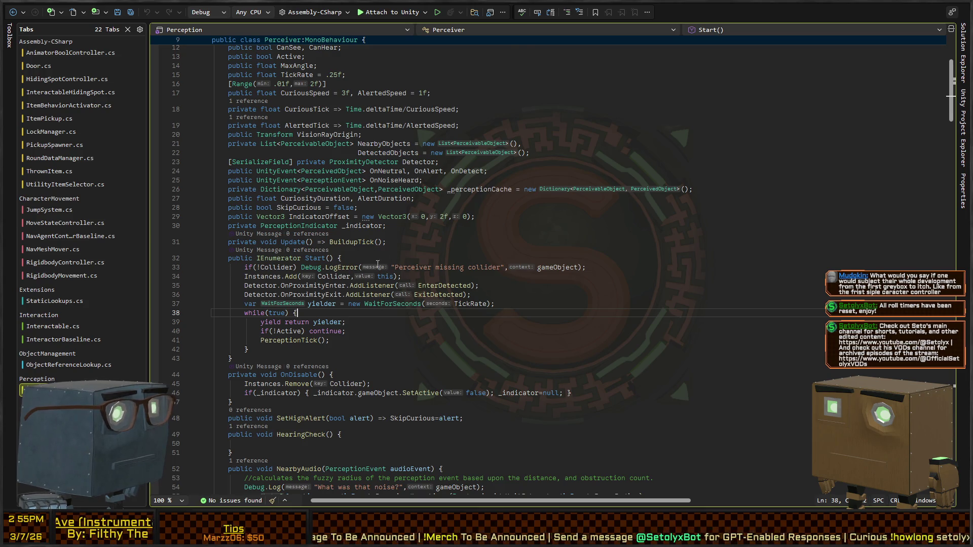
scroll(378, 264, "down", 4)
left_click(430, 248)
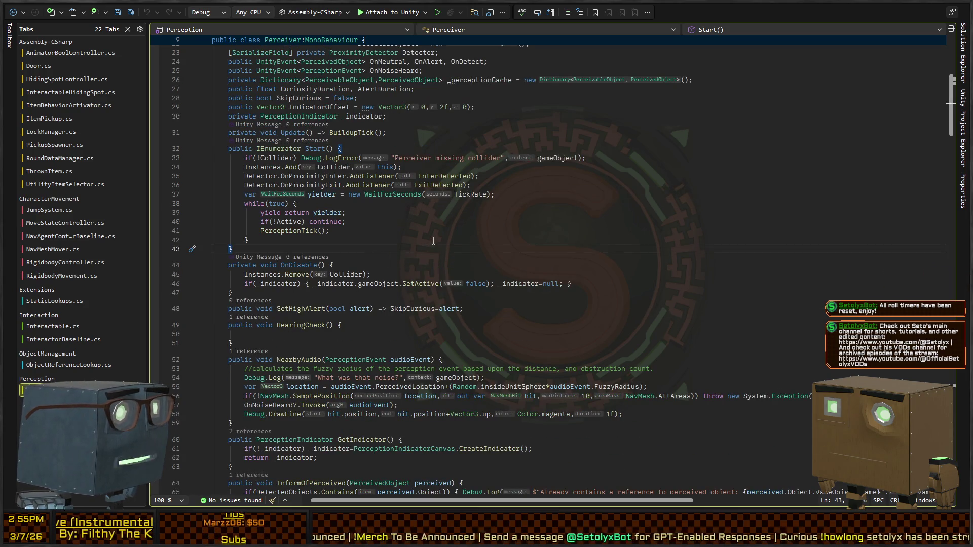
left_click(434, 241)
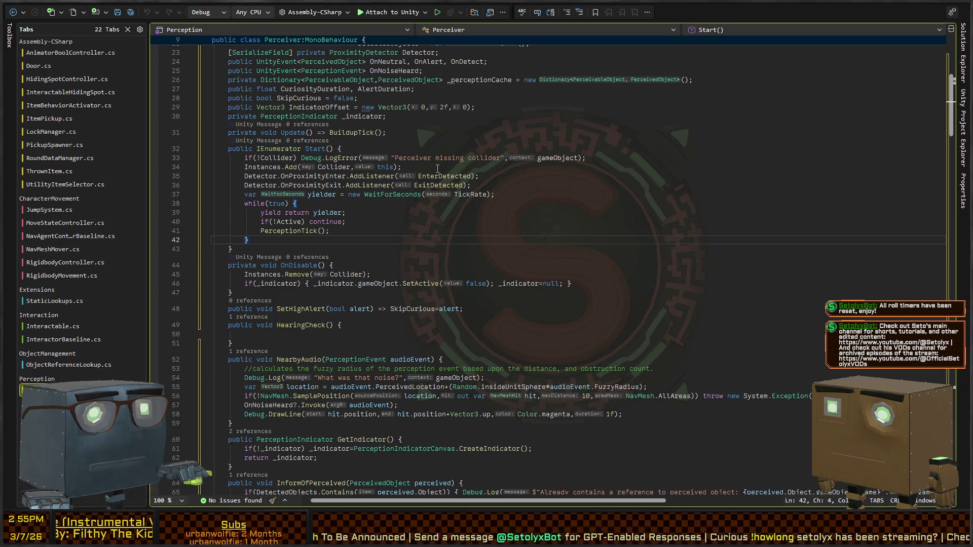
scroll(475, 149, "up", 4)
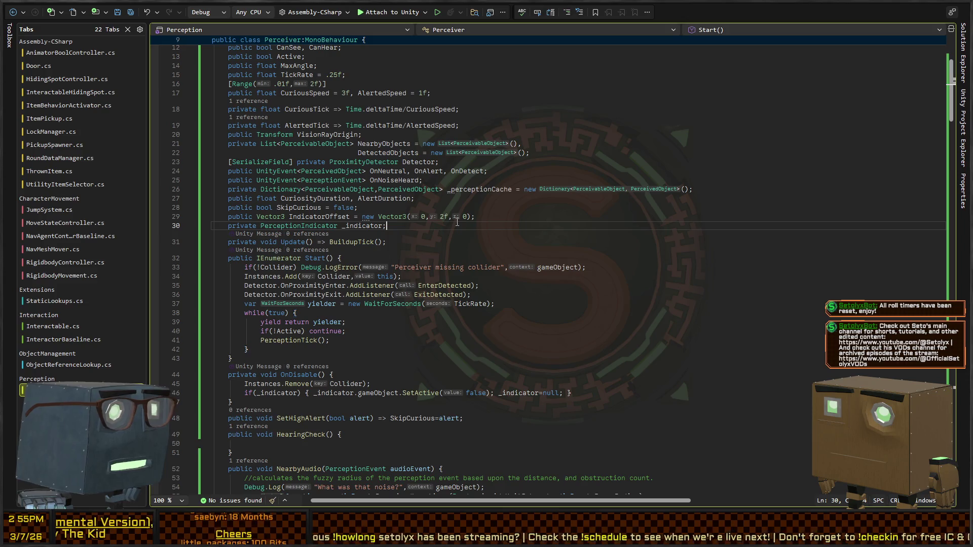
key("ctrl+Tab")
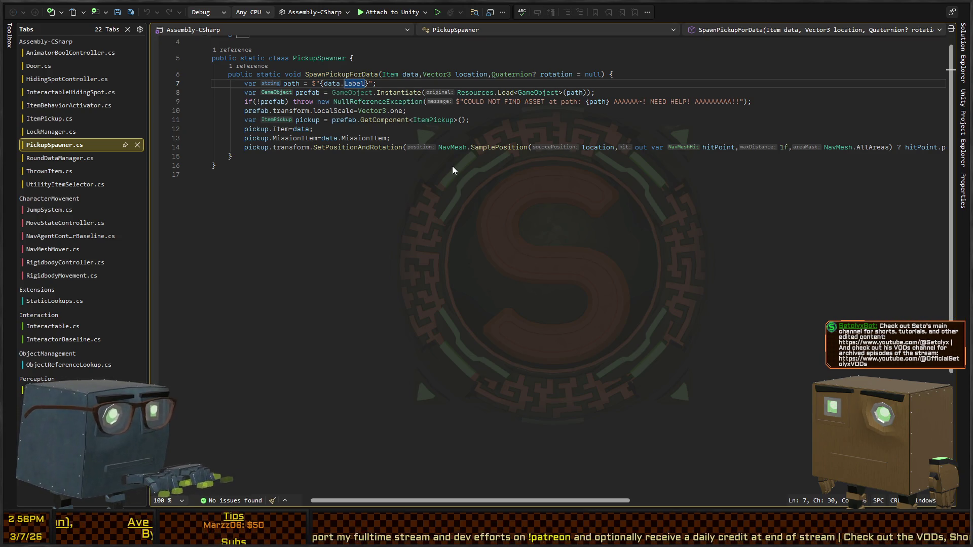
Back in Perceiver.cs, find where the MaxAngle field is used on line 82
key("ctrl+Tab")
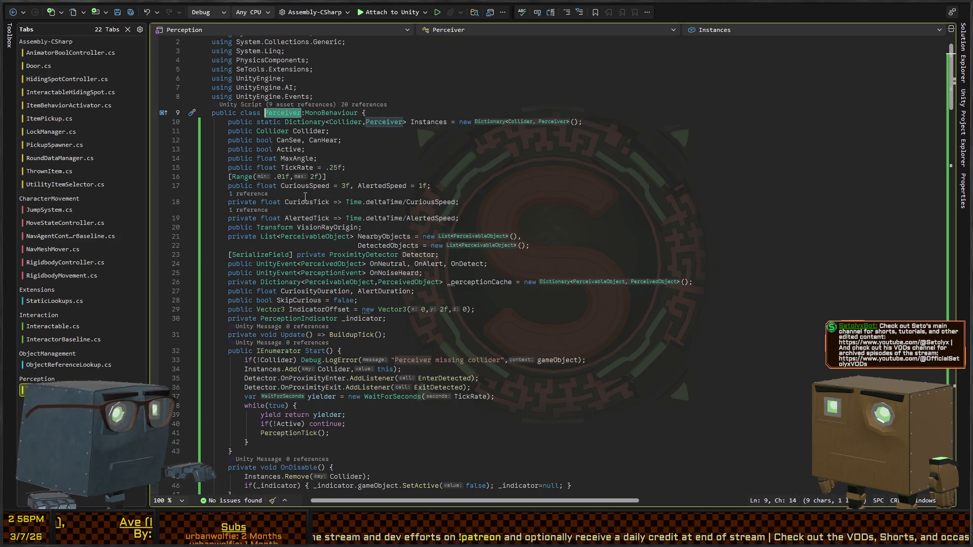
left_click(306, 202)
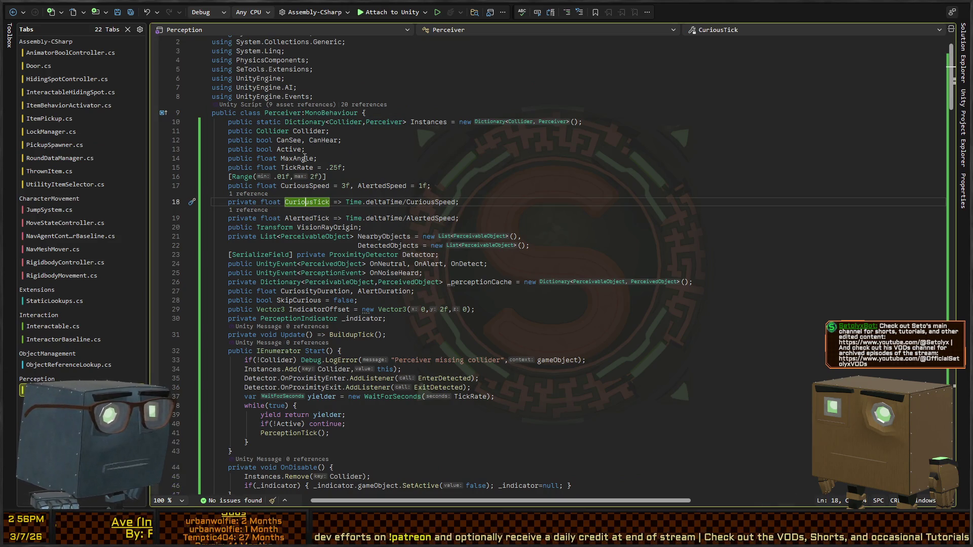
key("Up")
key("Up")
key("Up")
key("ctrl+F3")
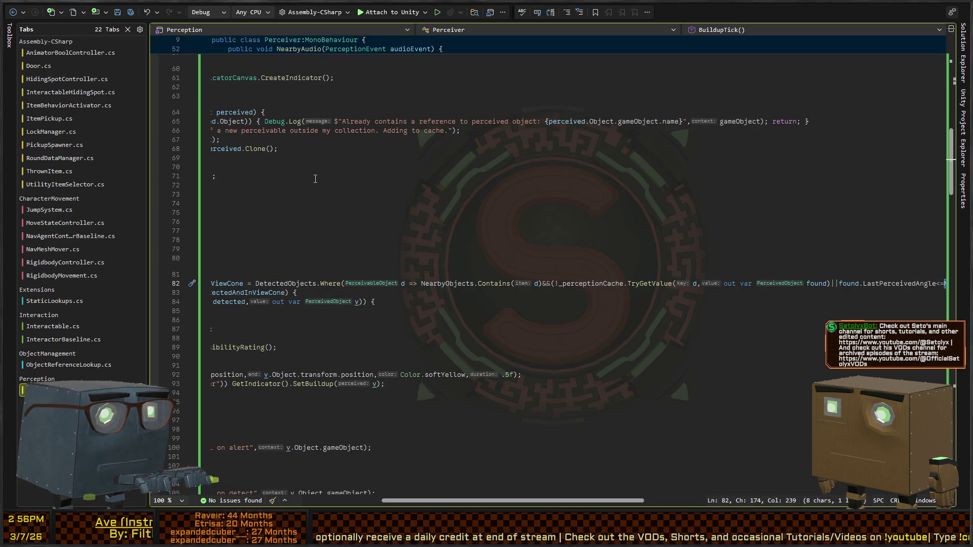
Trace LastPerceivedAngle's declaration and references, landing on Perceiver.cs line 218
scroll(793, 278, "right", 3)
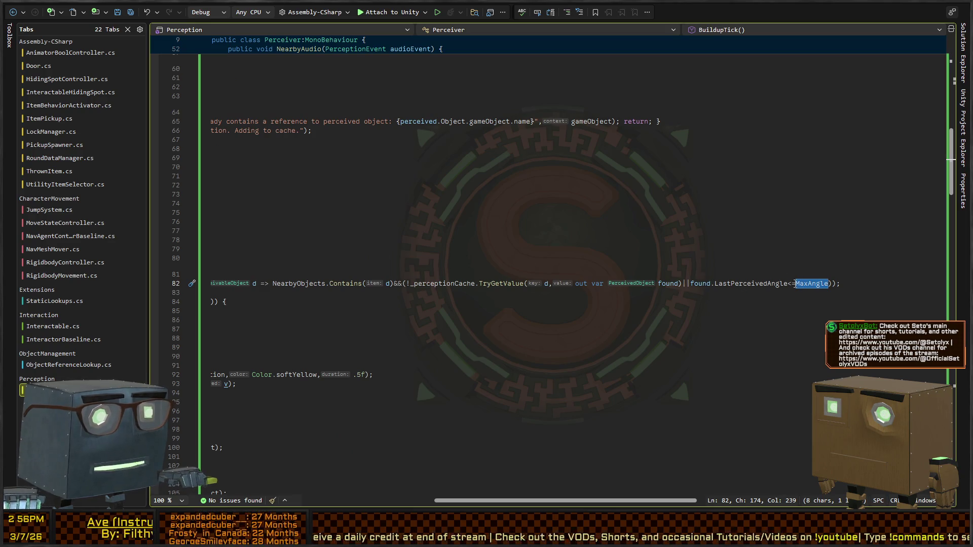
double_click(755, 284)
key("F12")
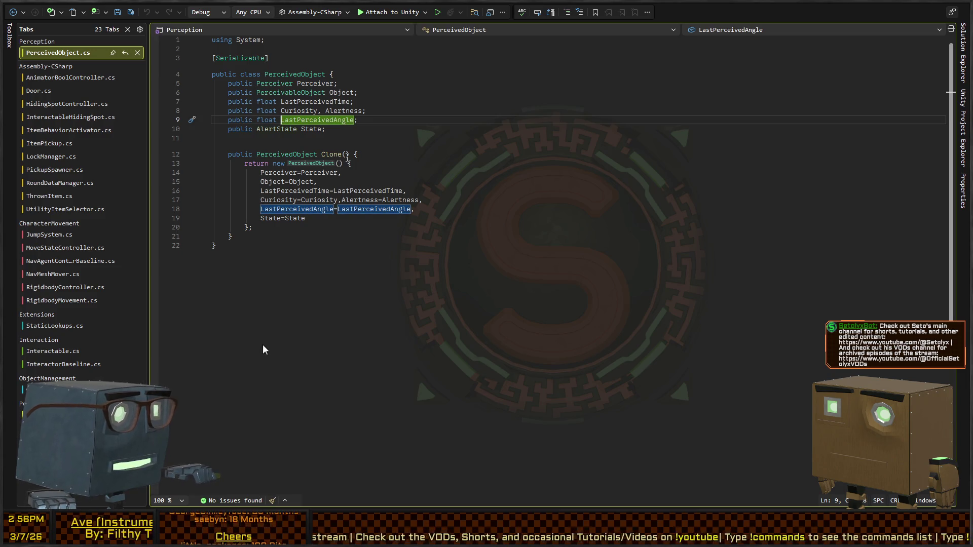
key("shift+F12")
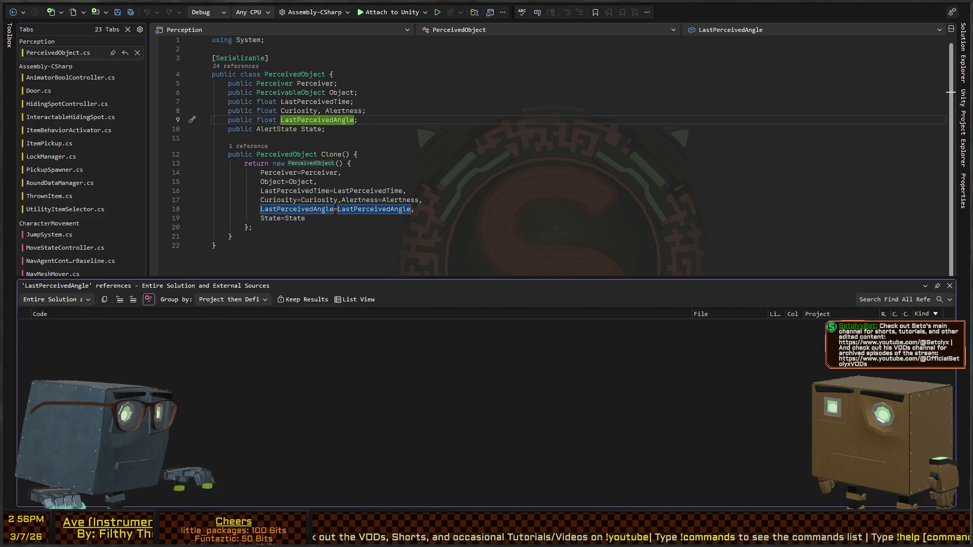
key("F8")
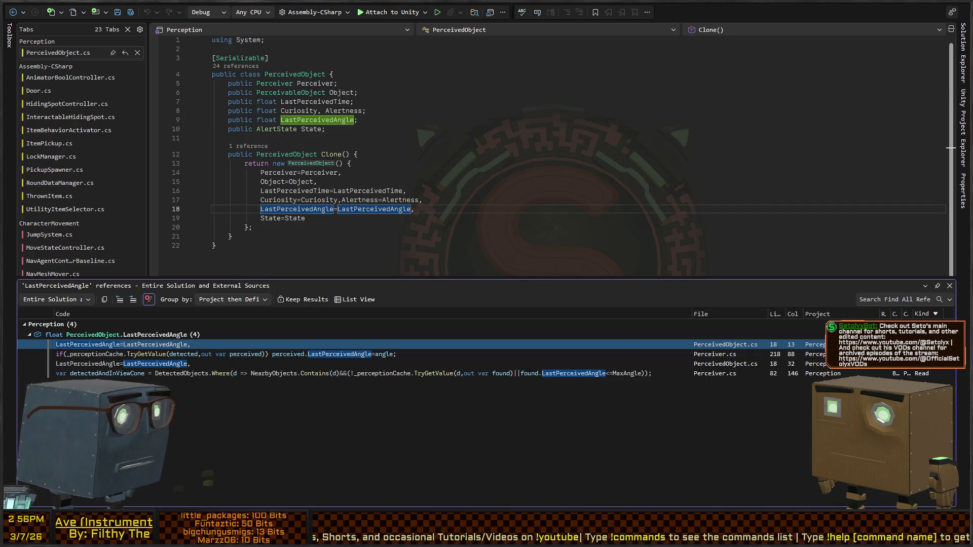
key("Escape")
key("shift+Escape")
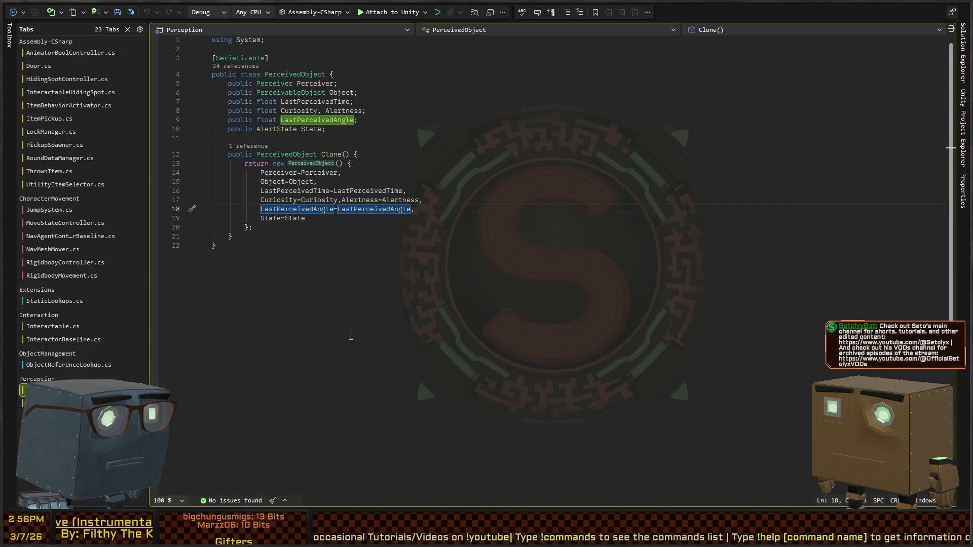
key("shift+F12")
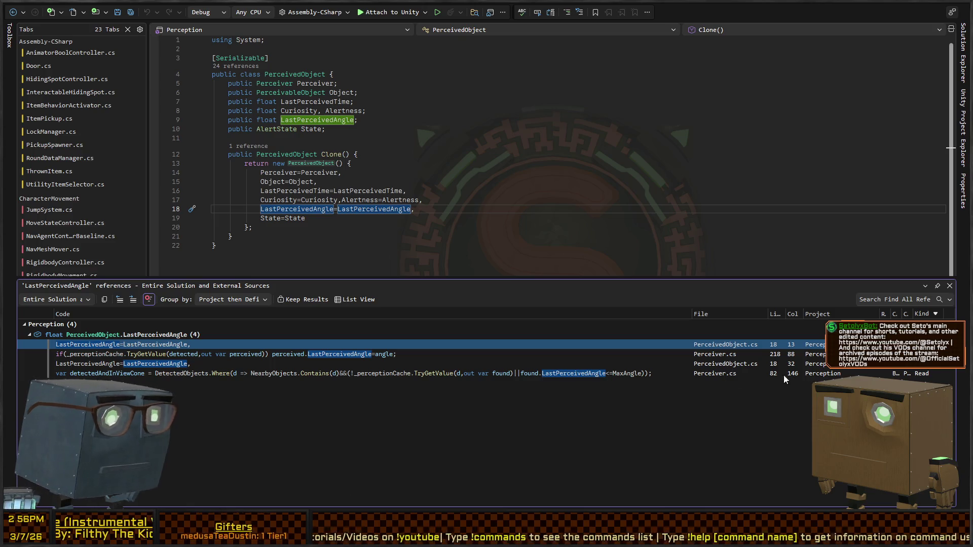
key("F8")
key("shift+Escape")
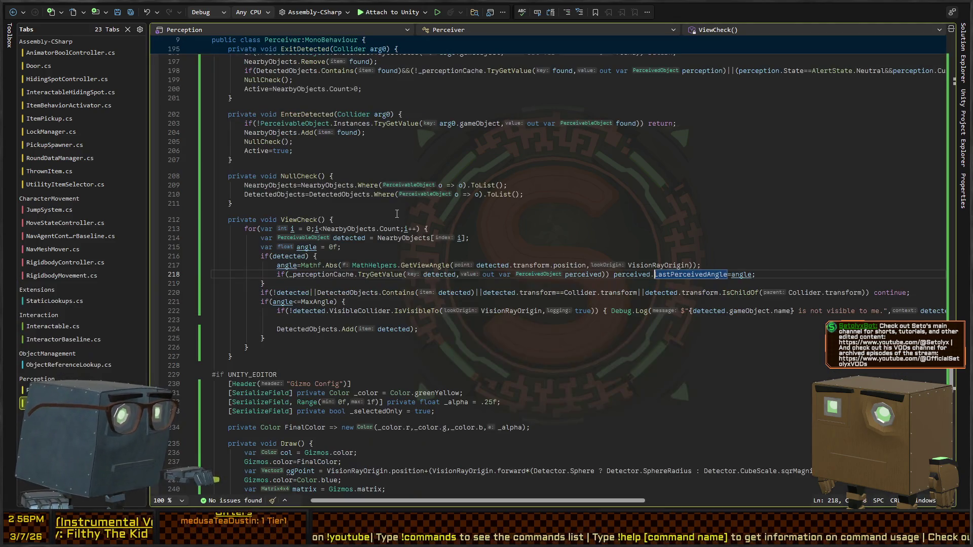
Go from the GetViewAngle call on line 217 in ViewCheck to its definition
left_click(309, 265)
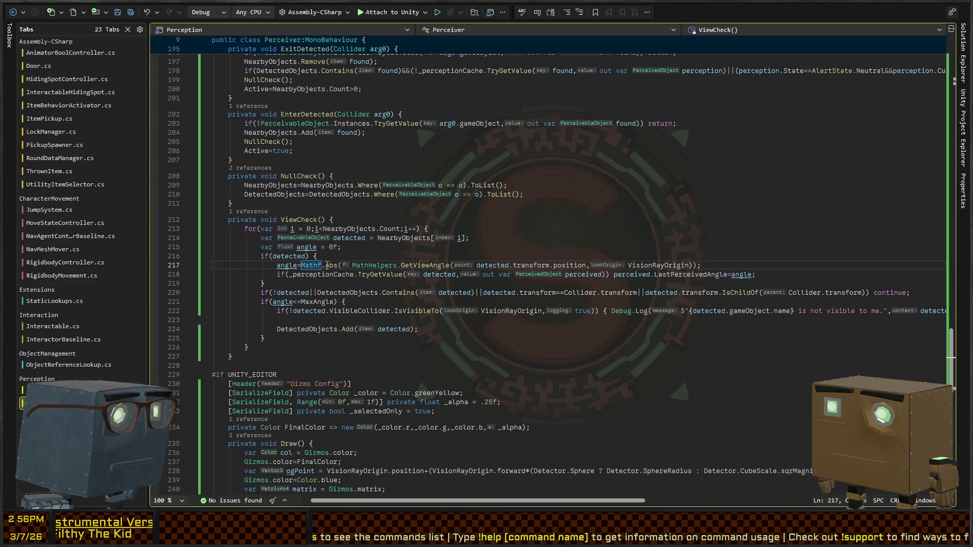
left_click(360, 265)
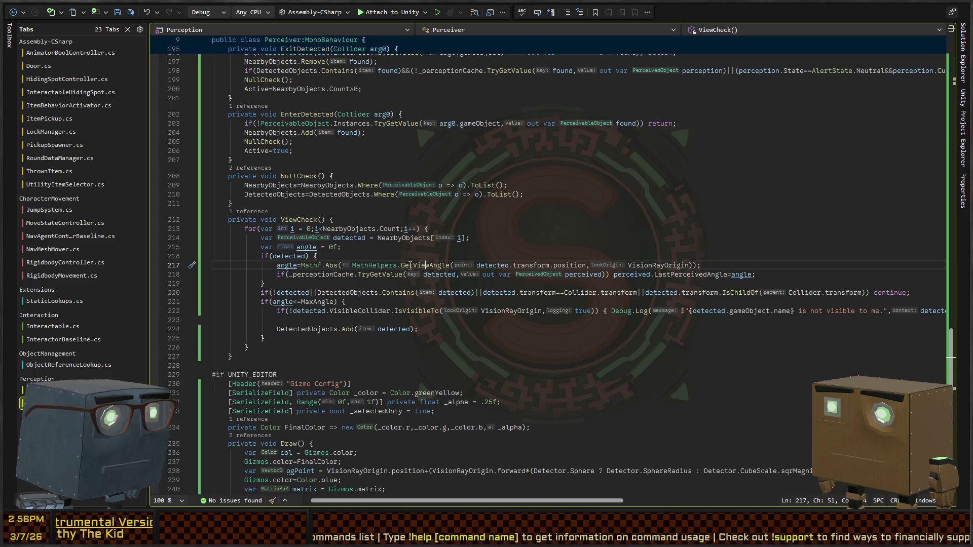
left_click(427, 265)
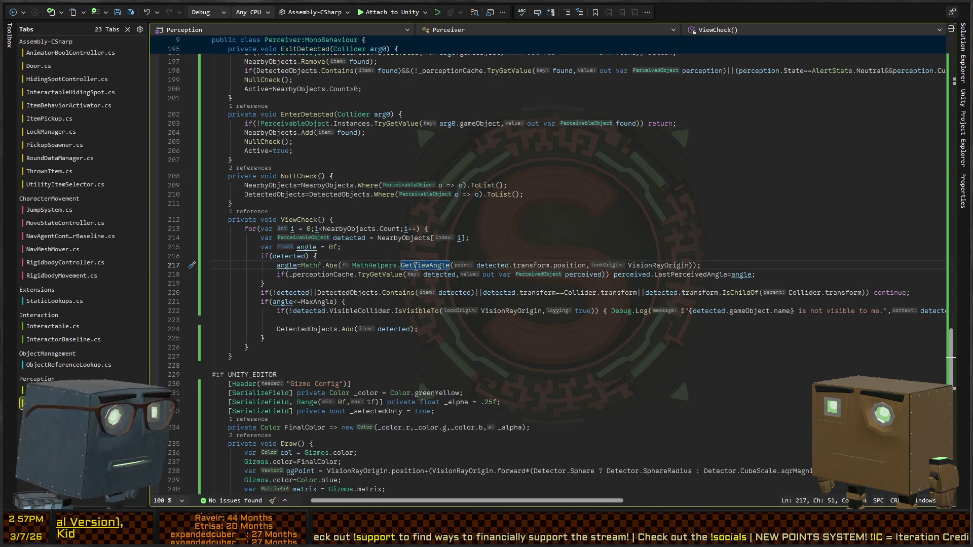
key("F12")
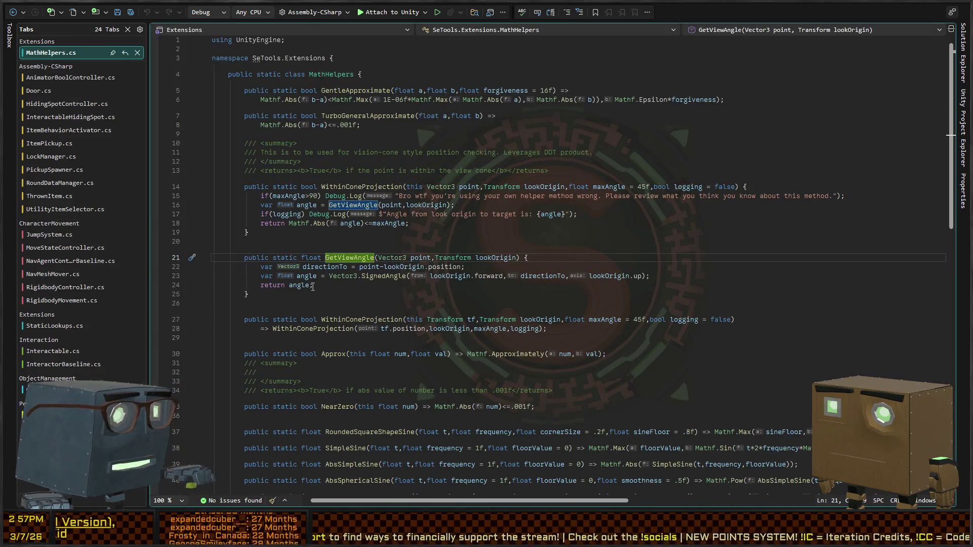
Make directionTo .normalized, add directionTo.y=0;, and save MathHelpers.cs
left_click(386, 267)
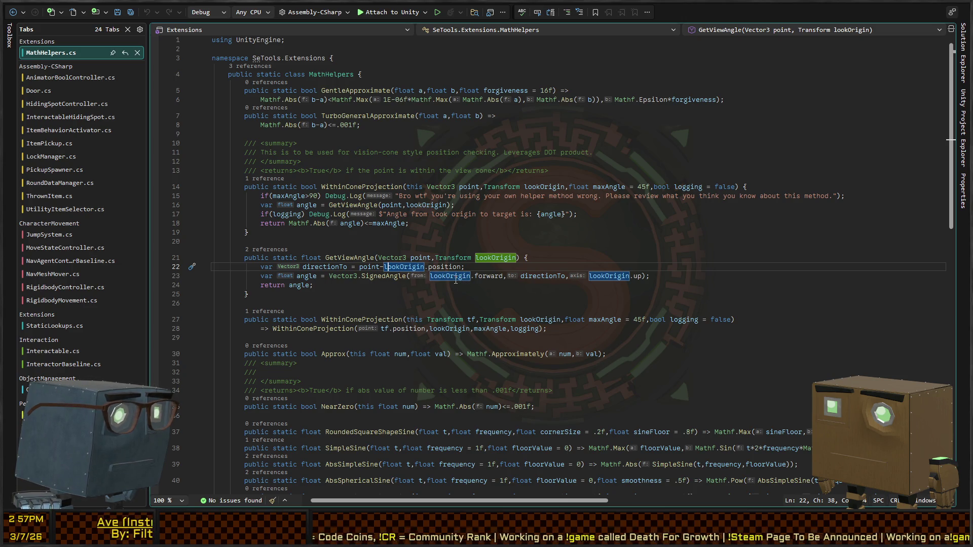
left_click(568, 277)
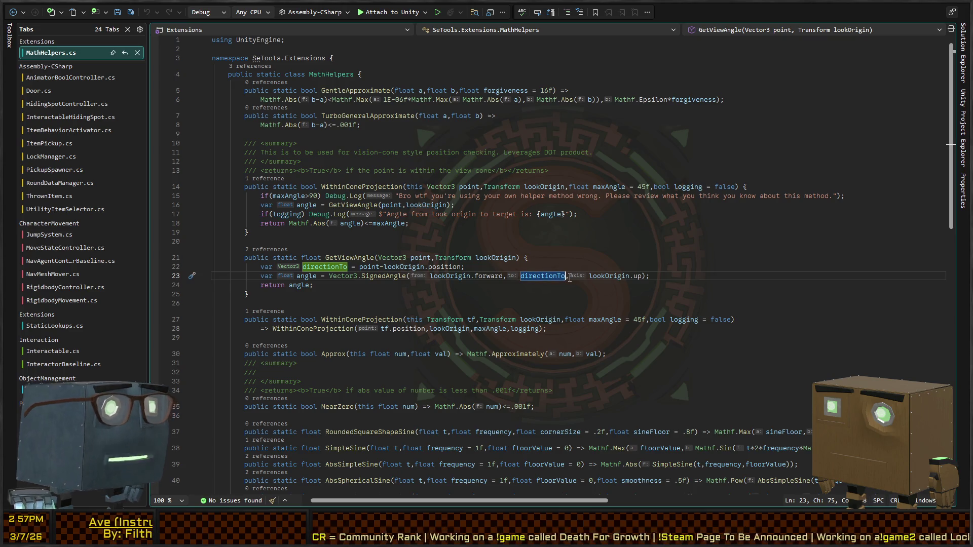
type(".normaliz")
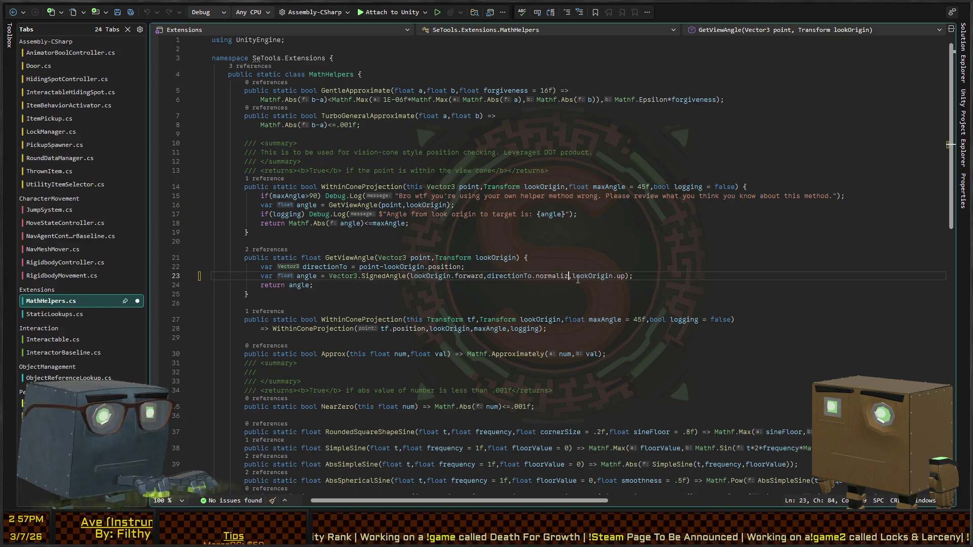
type("ed")
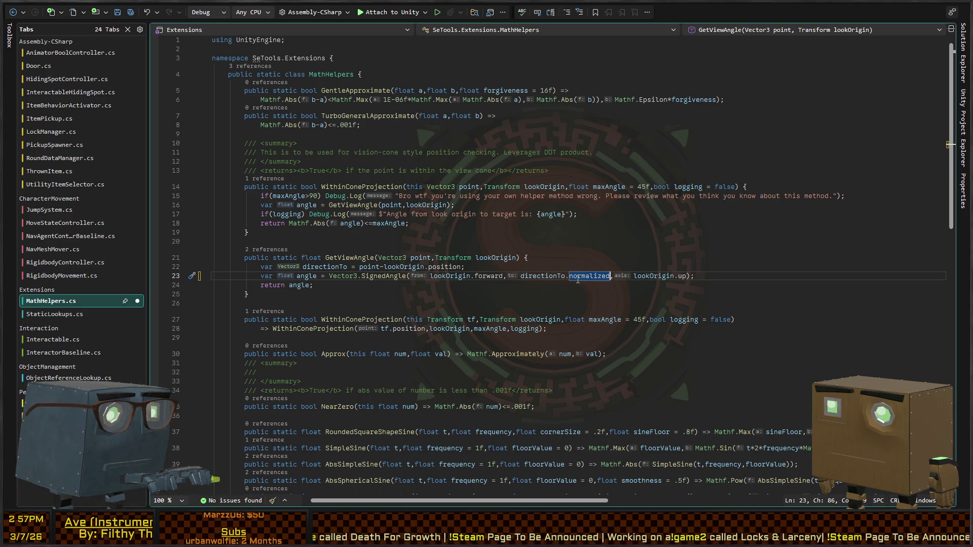
key("ctrl+shift+Left")
key("ctrl+shift+Left")
key("ctrl+shift+Left")
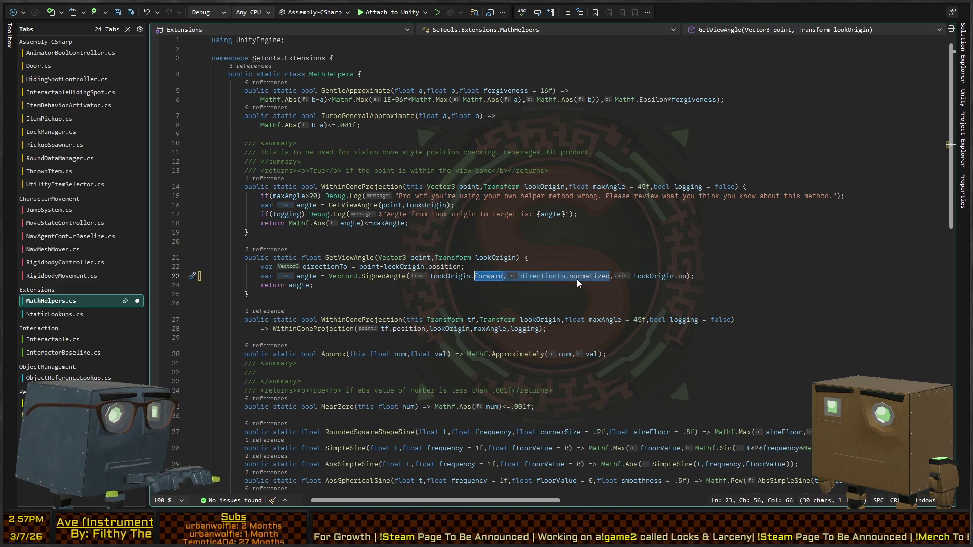
key("Left")
key("Up")
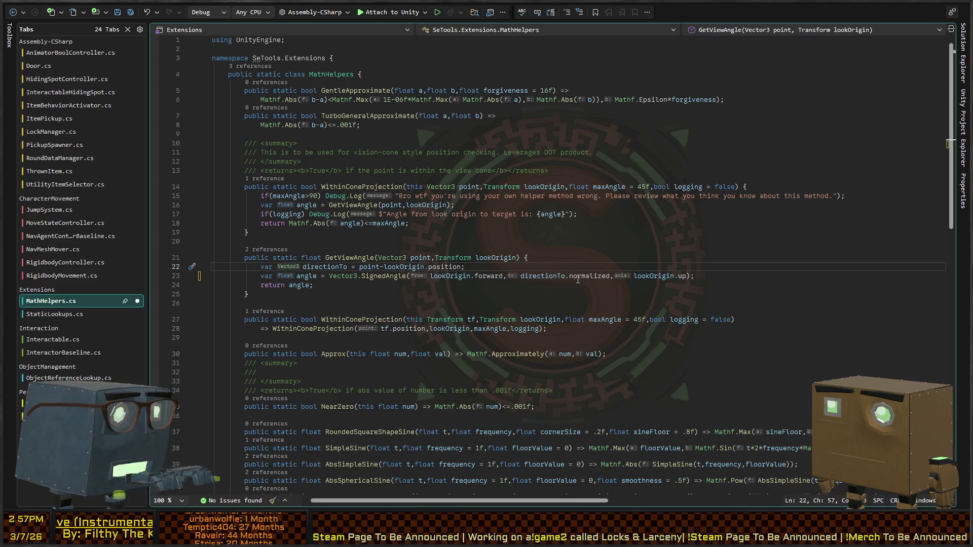
type("directionTo.")
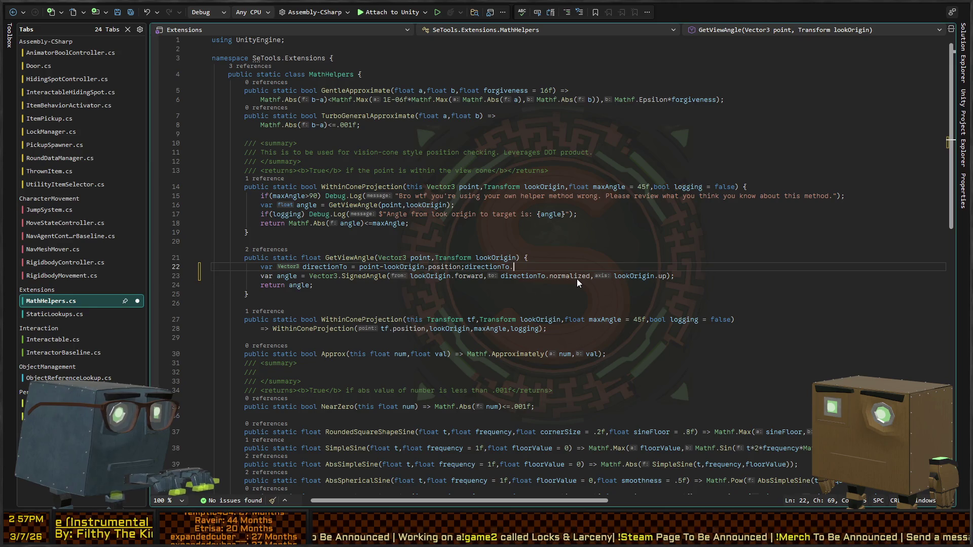
type("y=0;")
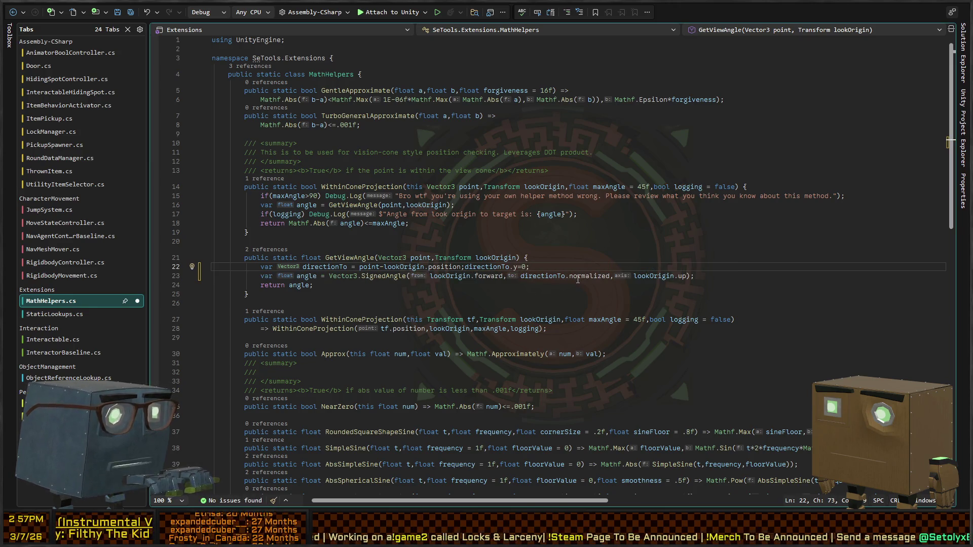
key("ctrl+s")
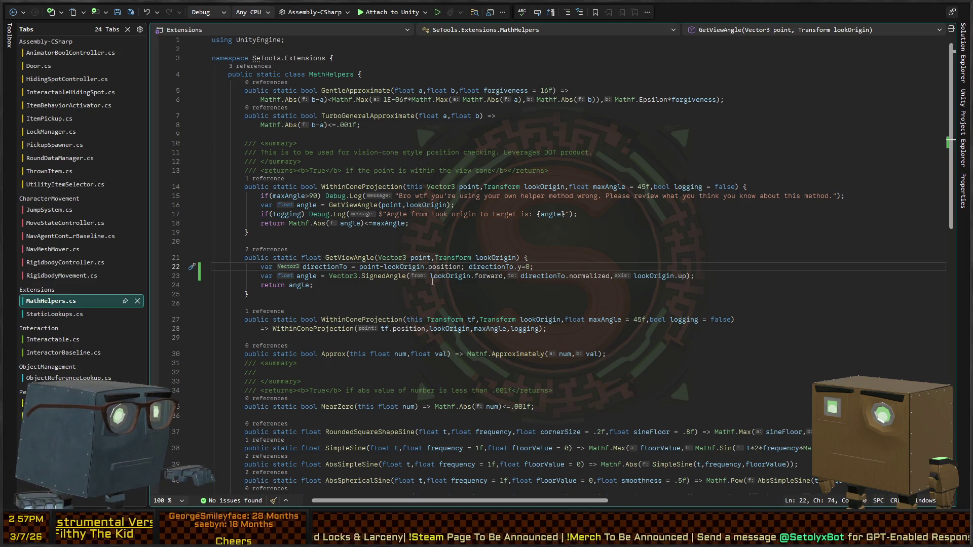
Add Debug.Log($"Angle between two points is: {angle}"); after SignedAngle and save
left_click(594, 259)
key("Return")
type("Deb")
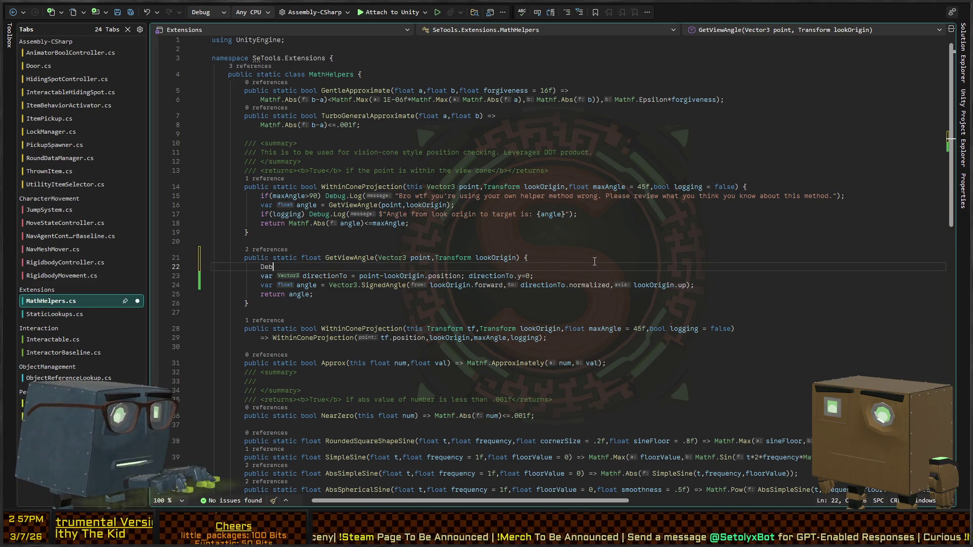
type("ug.Log(\"Angle betwee")
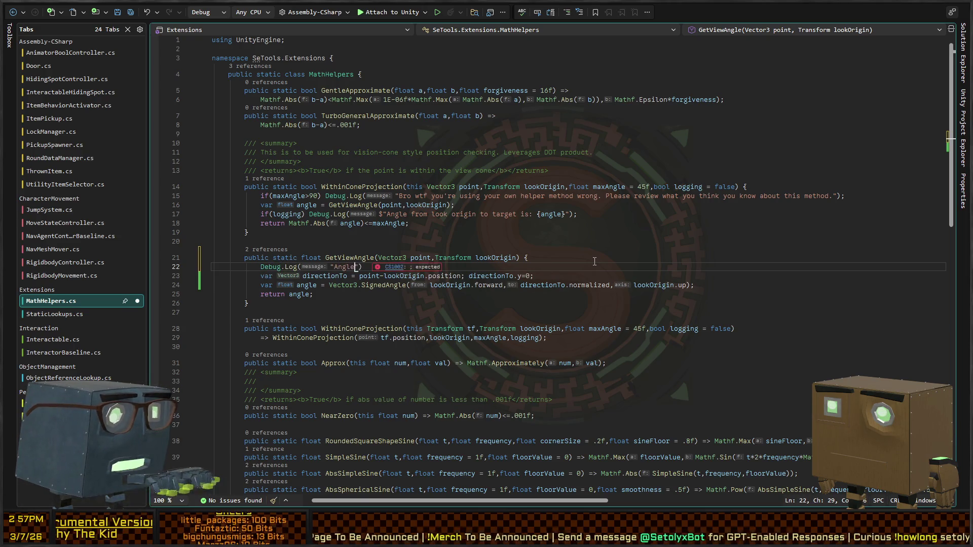
type("n two points is")
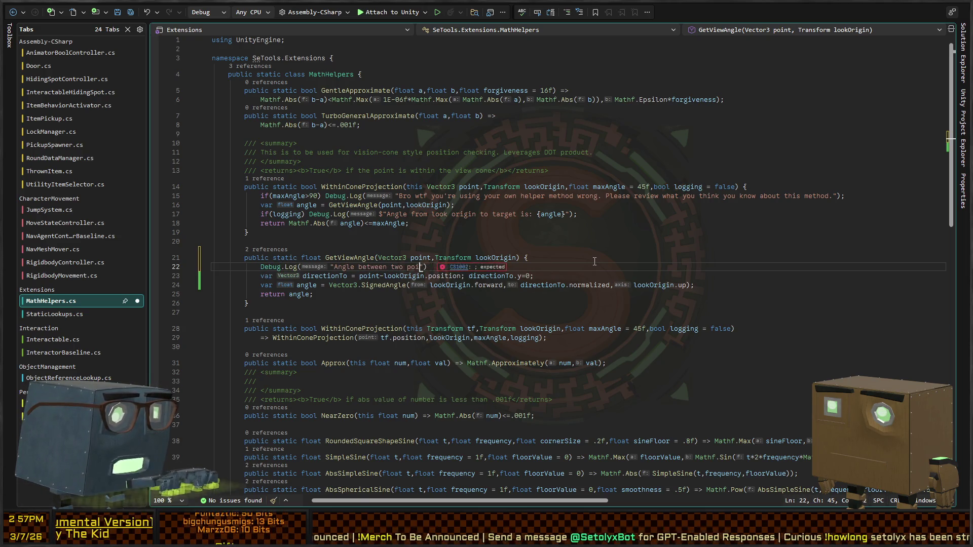
type(": {")
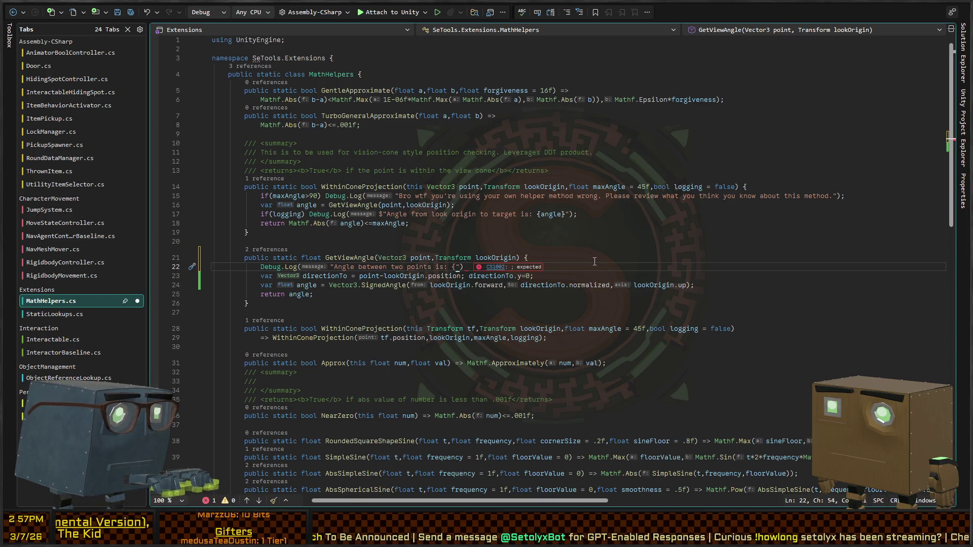
key("alt+Down")
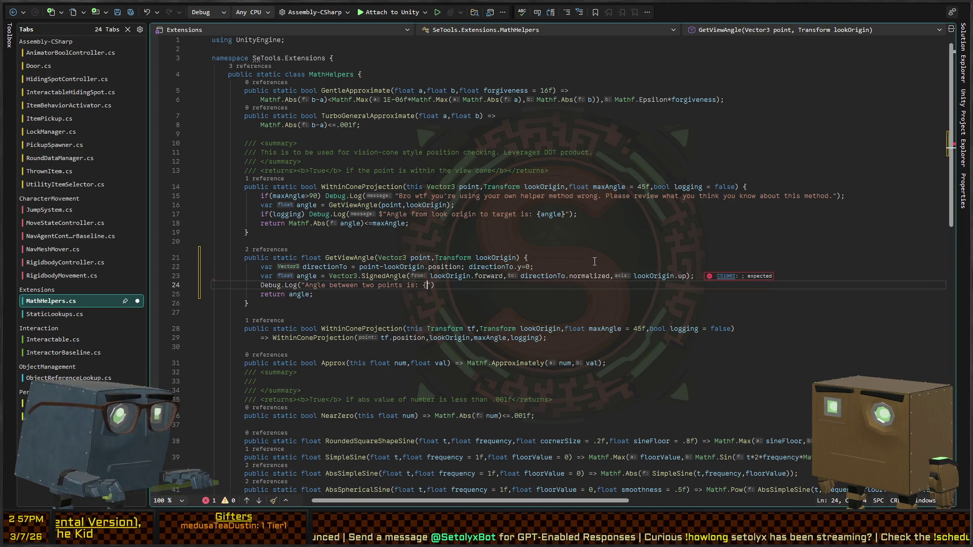
key("alt+Down")
type("angle}")
type("$")
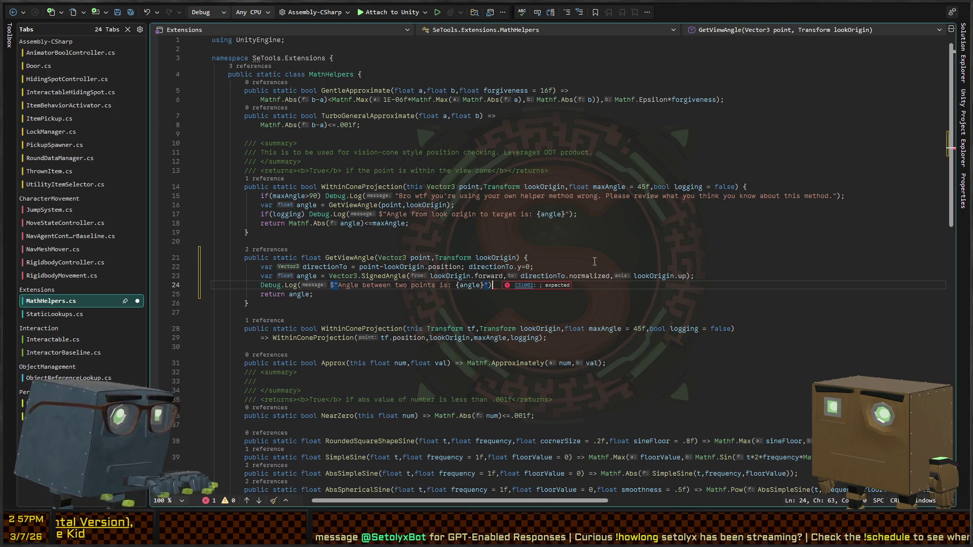
key("End")
type(";")
key("ctrl+s")
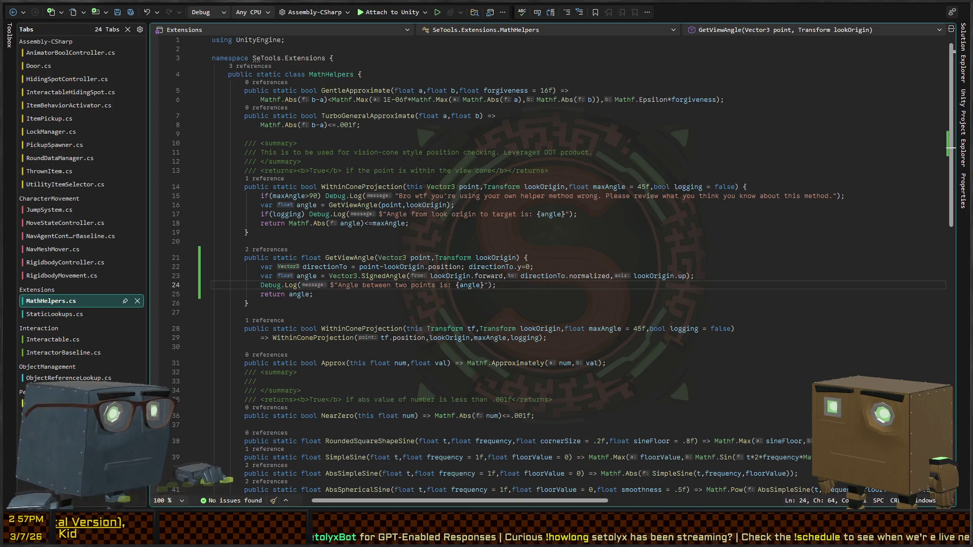
key("alt+Tab")
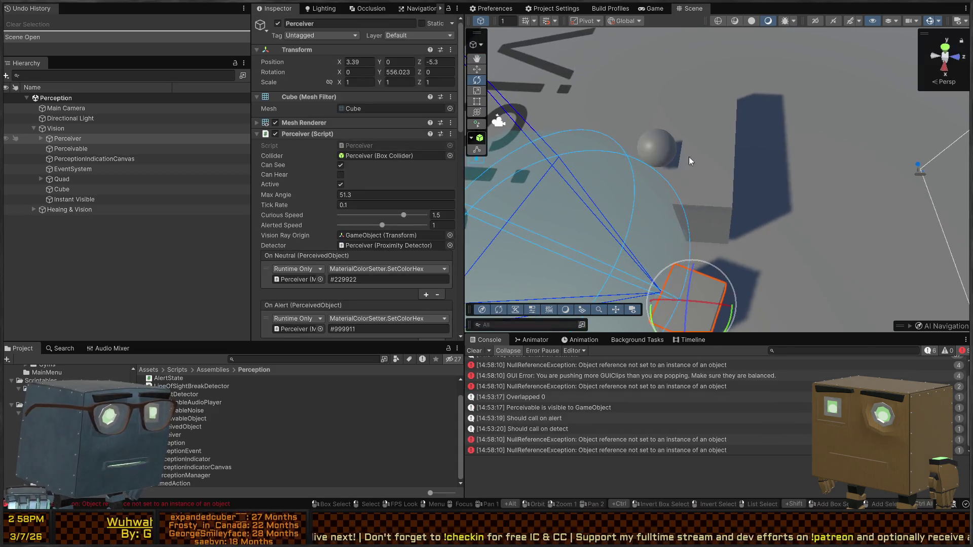
Play-test, orbiting around the Perceiver's cone while angles of about 51–56 are logged
right_click(546, 179)
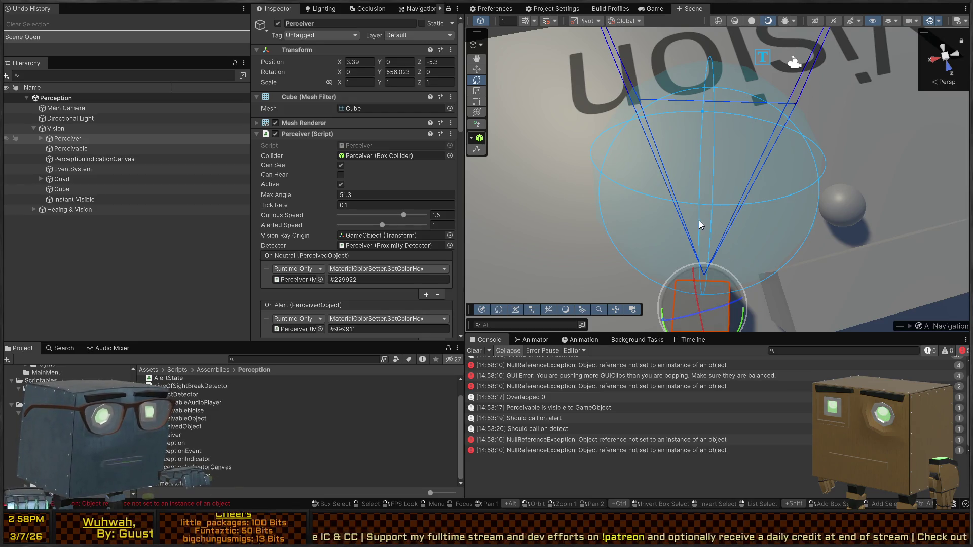
key("ctrl+p")
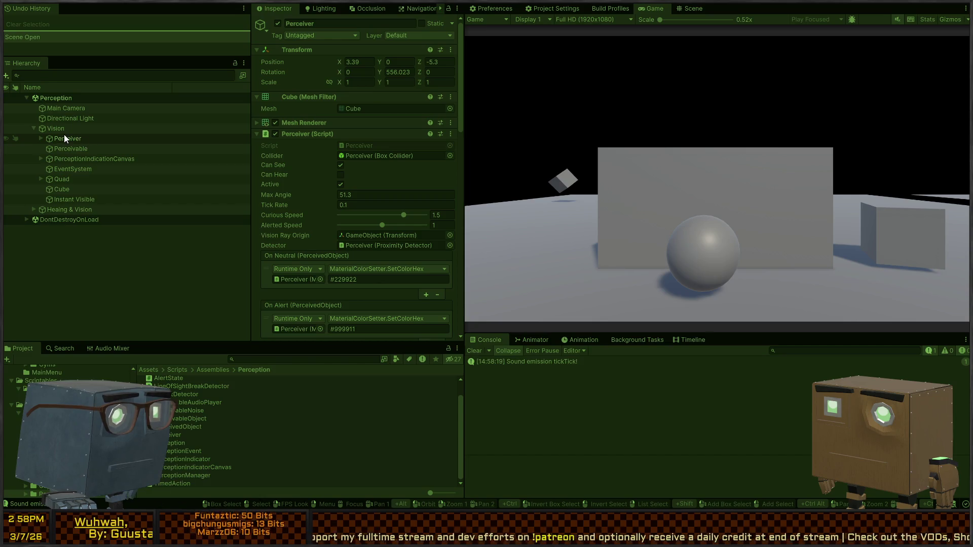
left_click(690, 9)
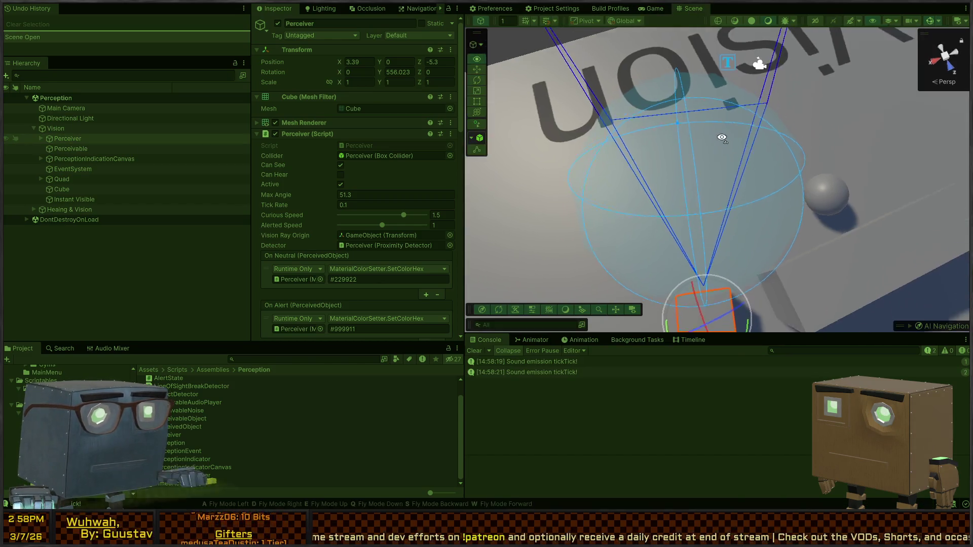
mouse_move(722, 138)
left_mouse_down()
mouse_move(754, 303)
mouse_move(689, 304)
left_mouse_up()
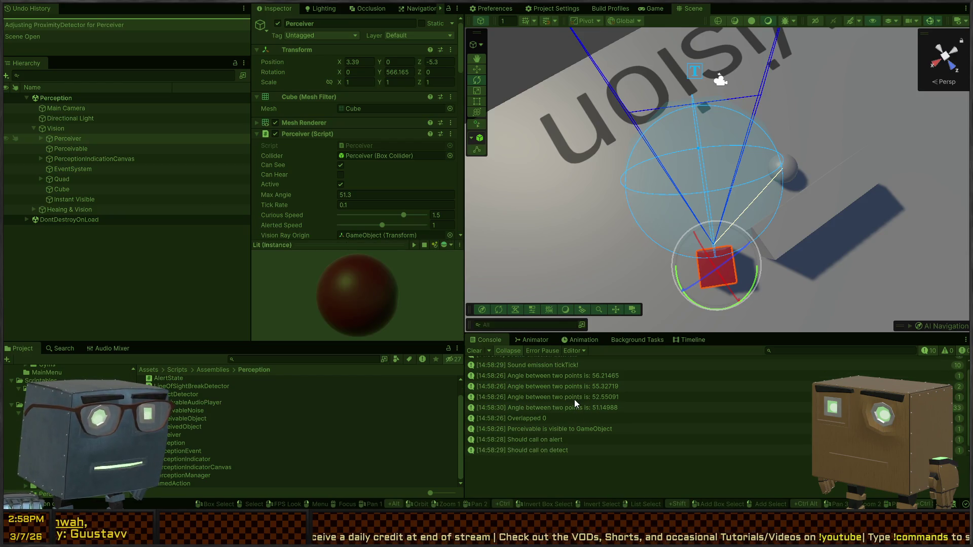
key("ctrl+p")
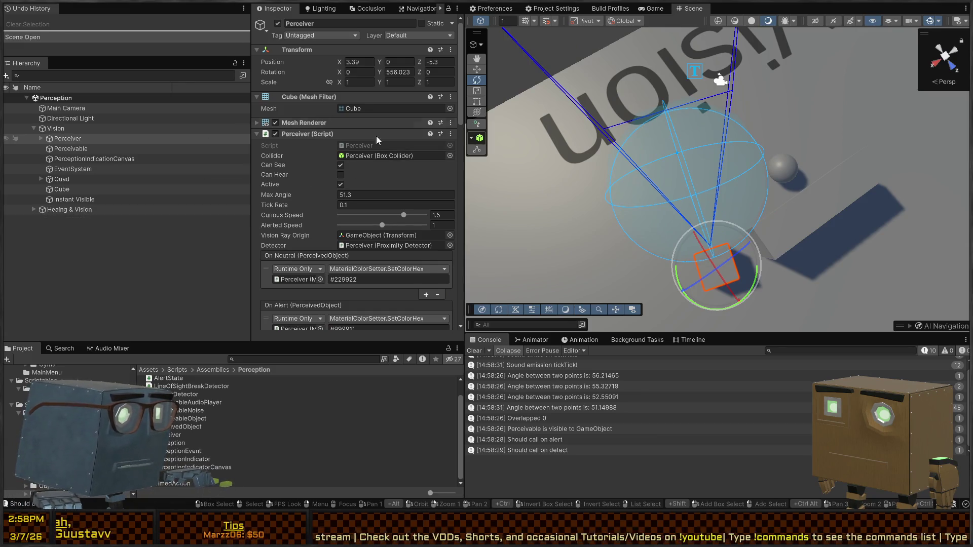
key("alt+Tab")
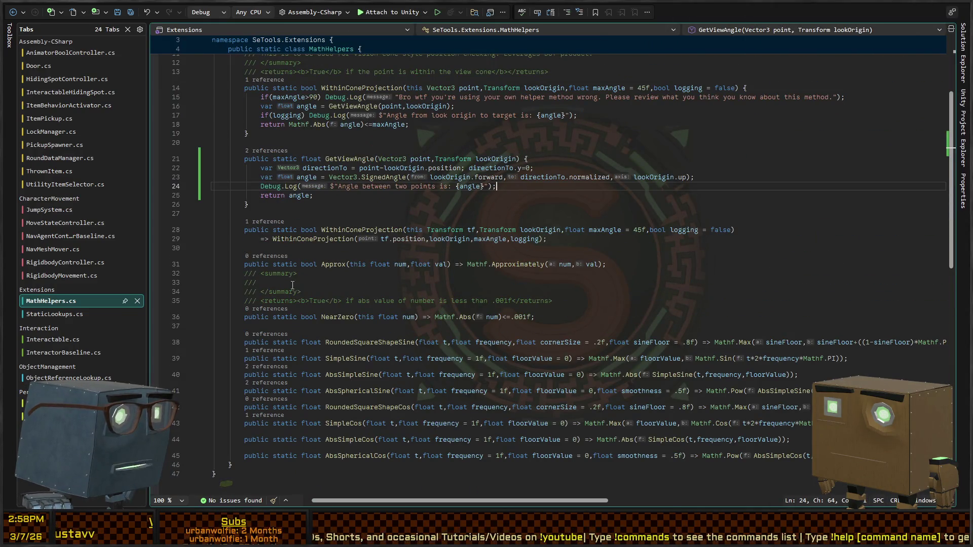
In Perceiver.cs Draw(), append *2f after MaxAngle in the Gizmos.DrawFrustum call on line 242
scroll(384, 276, "up", 4)
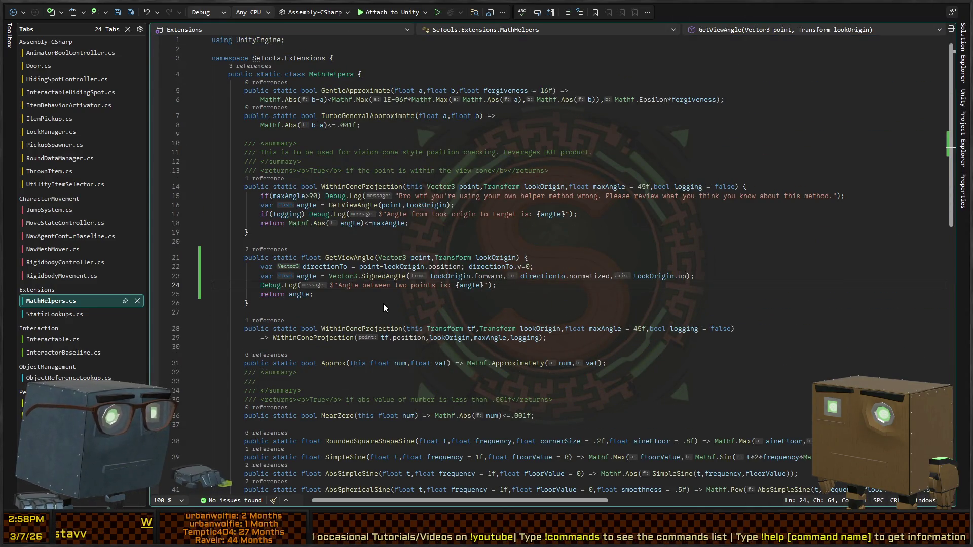
key("ctrl+Tab")
scroll(279, 281, "down", 8)
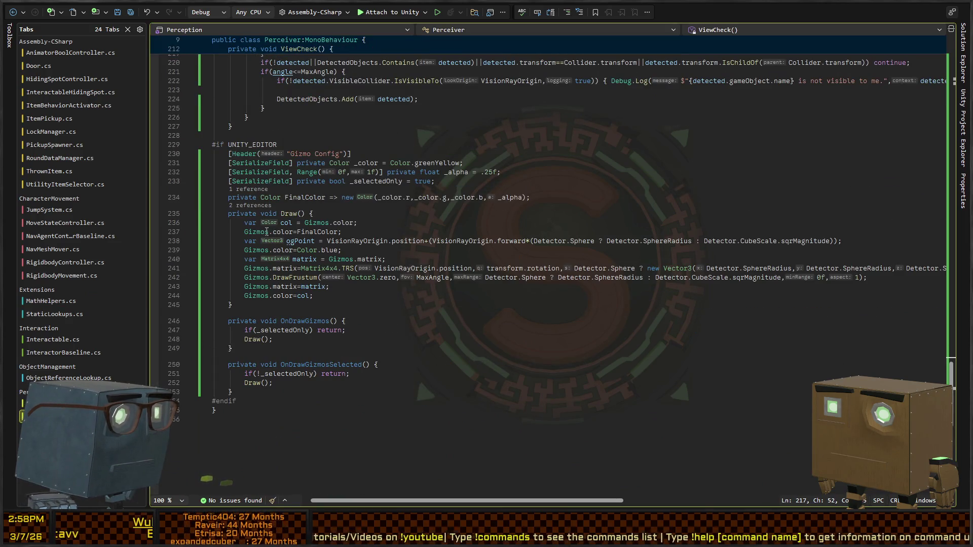
left_click(294, 277)
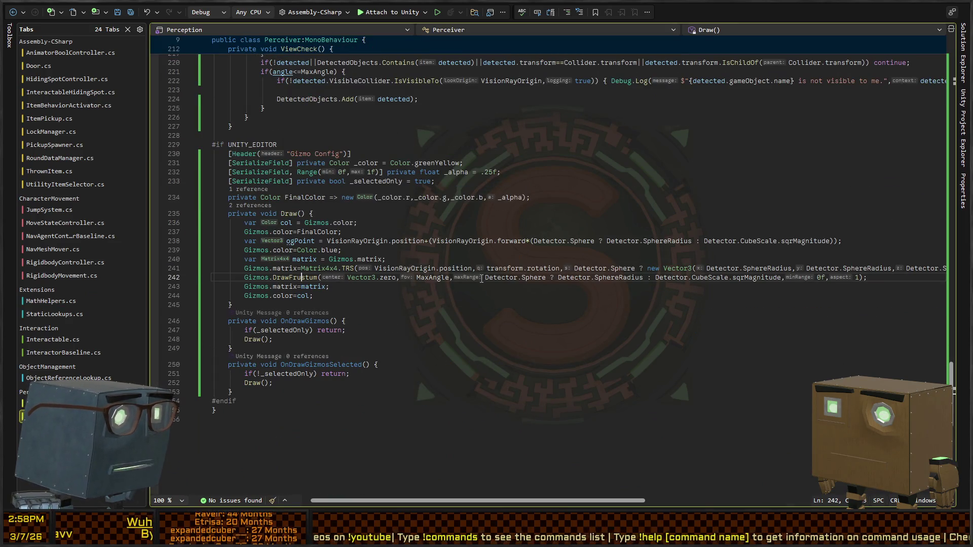
left_click(442, 278)
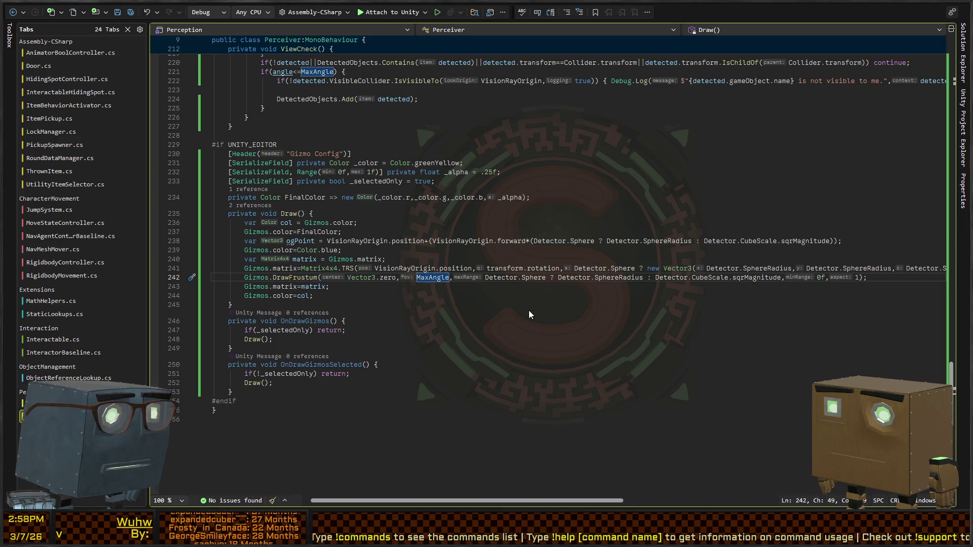
type("*2")
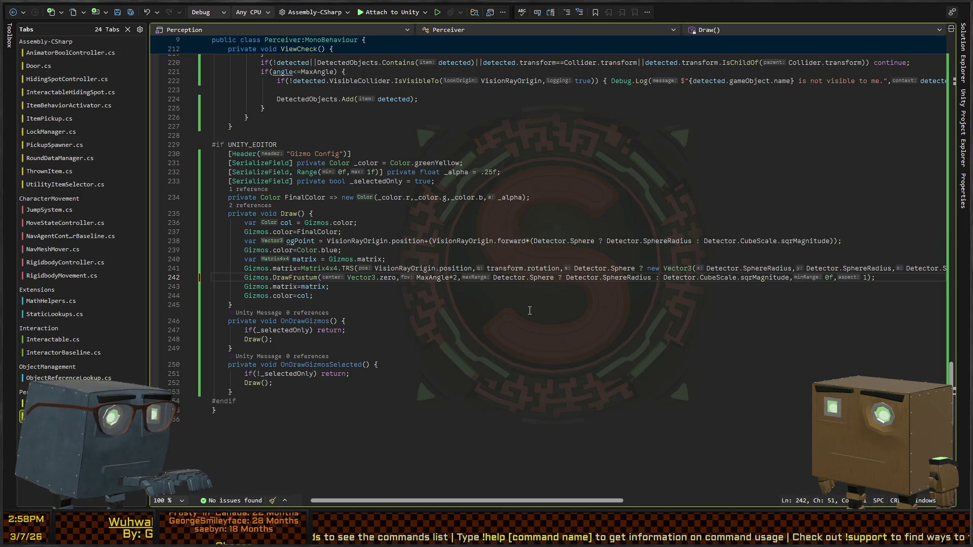
type("f")
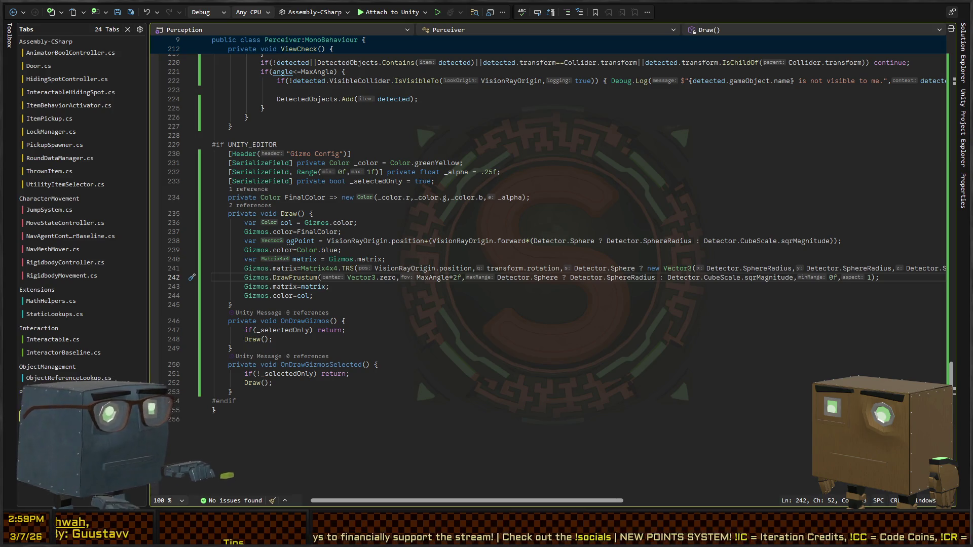
key("alt+Tab")
mouse_move(761, 198)
left_mouse_down()
mouse_move(777, 196)
mouse_move(754, 208)
left_mouse_up()
In Play mode, rotate the Perceiver in the Scene view and lower Max Angle to 49.6
key("ctrl+p")
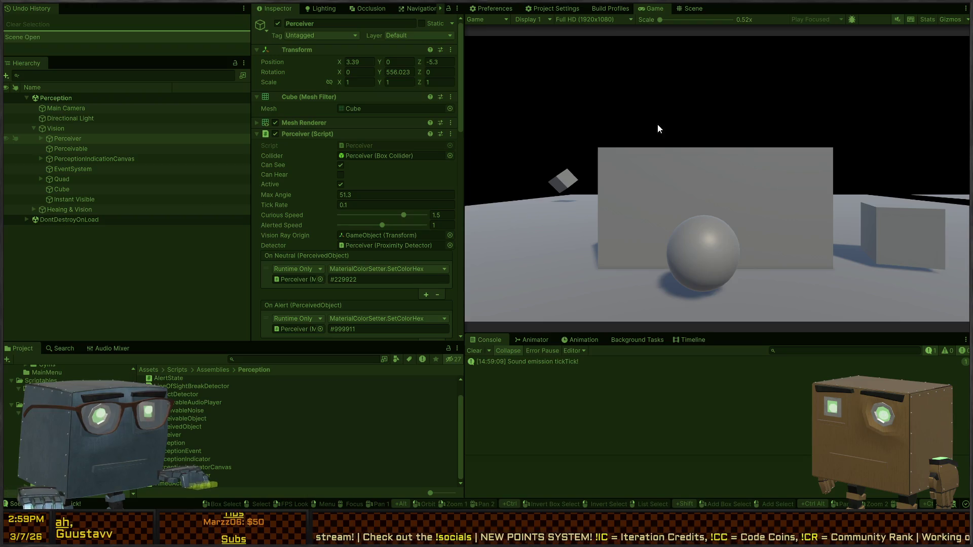
left_click(697, 8)
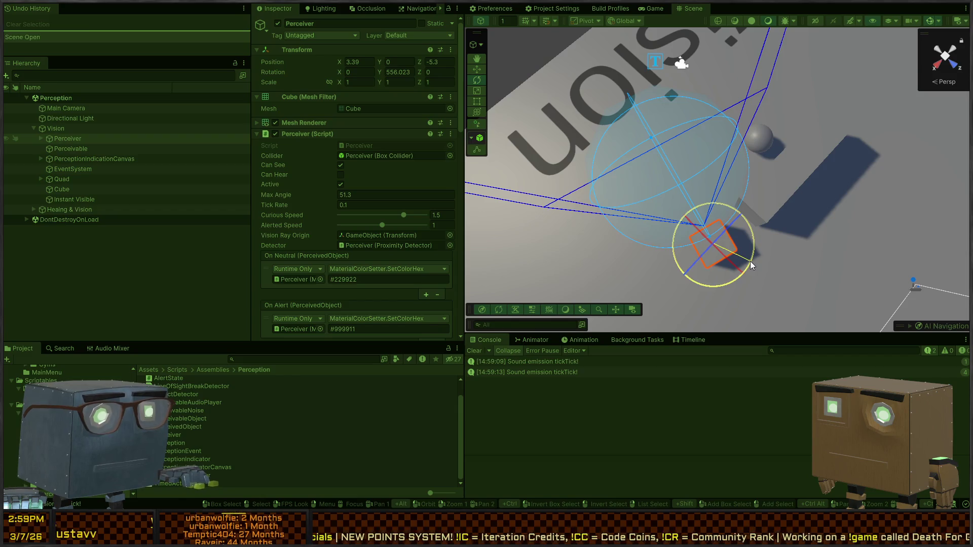
mouse_move(751, 262)
left_mouse_down()
mouse_move(797, 178)
mouse_move(756, 222)
left_mouse_up()
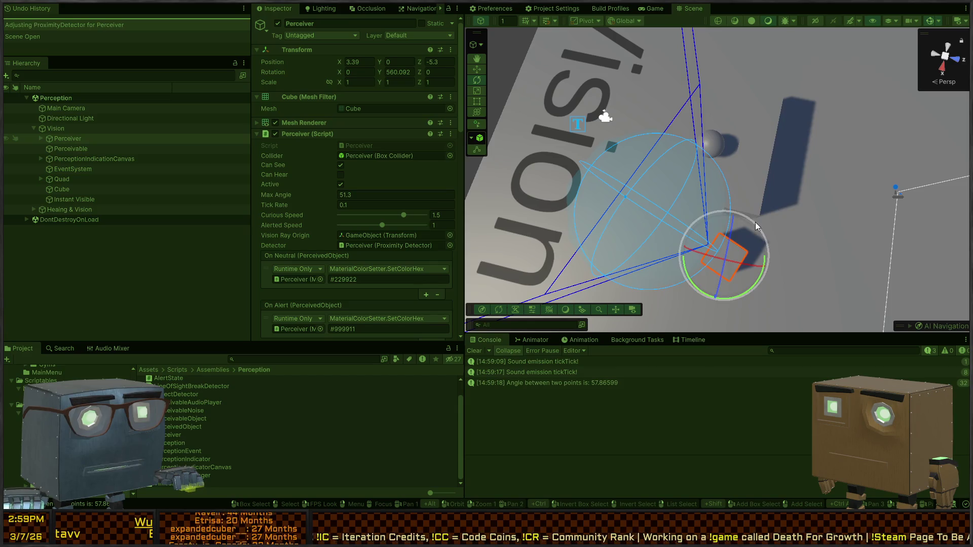
left_click_drag(764, 260, 768, 269)
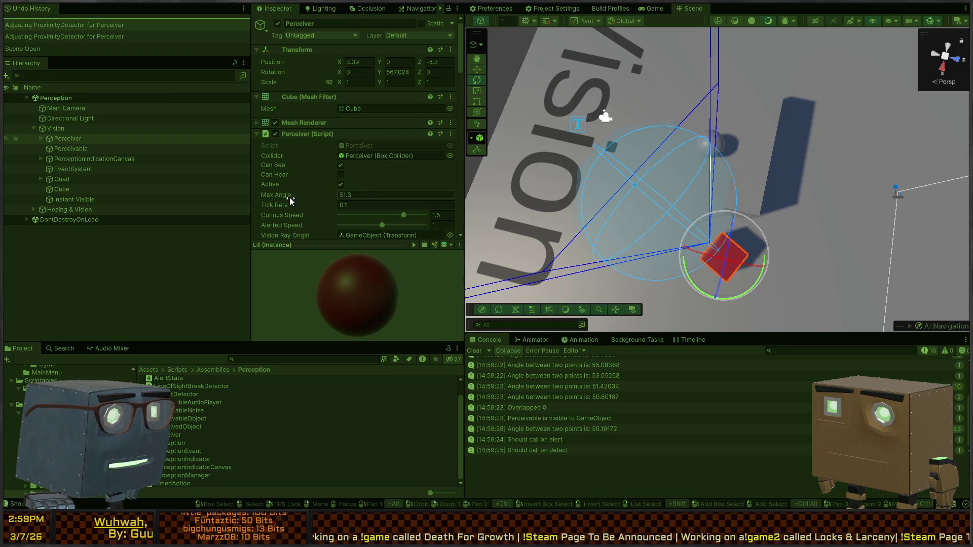
left_click_drag(297, 196, 294, 195)
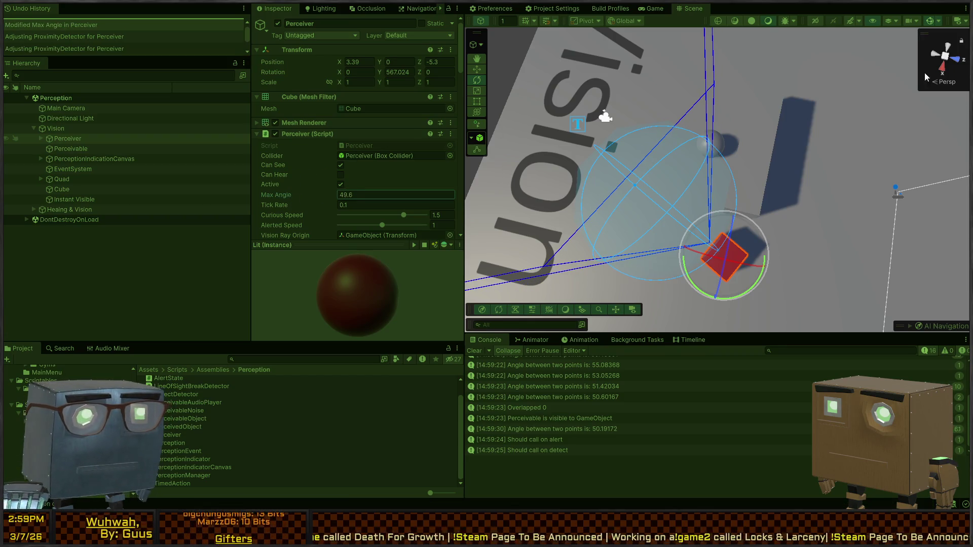
From a top-down view, sweep the vision cone and enlarge the proximity detection sphere
left_click(948, 62)
left_click(944, 52)
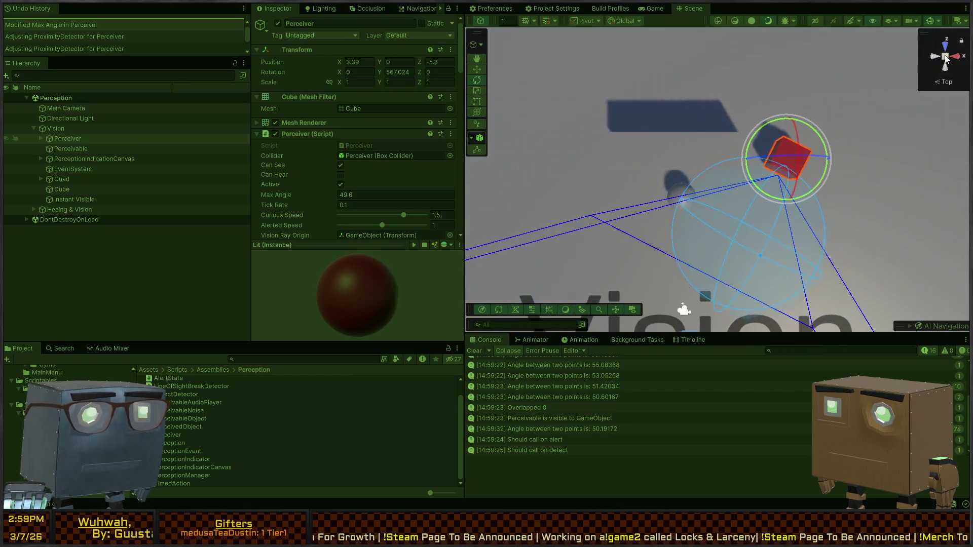
left_click_drag(835, 171, 847, 163)
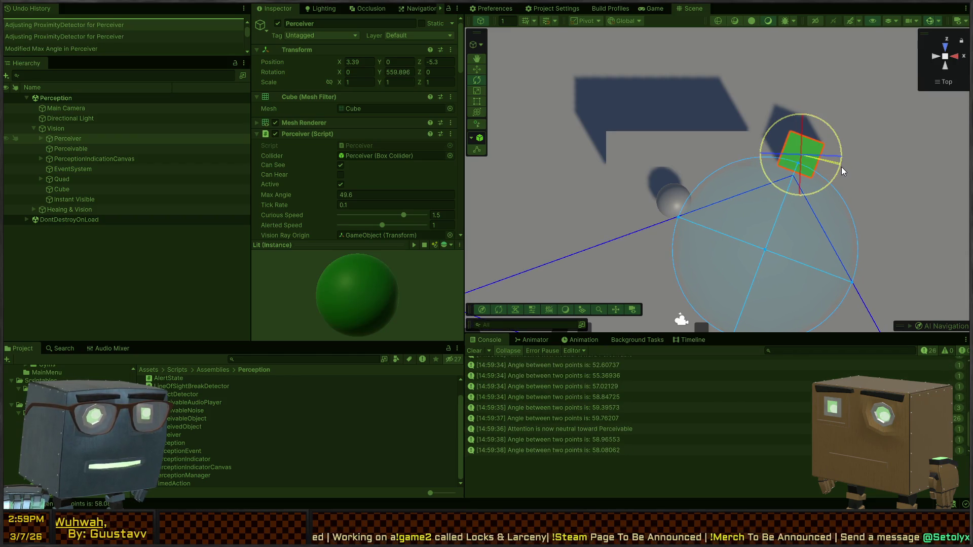
left_click_drag(842, 165, 841, 169)
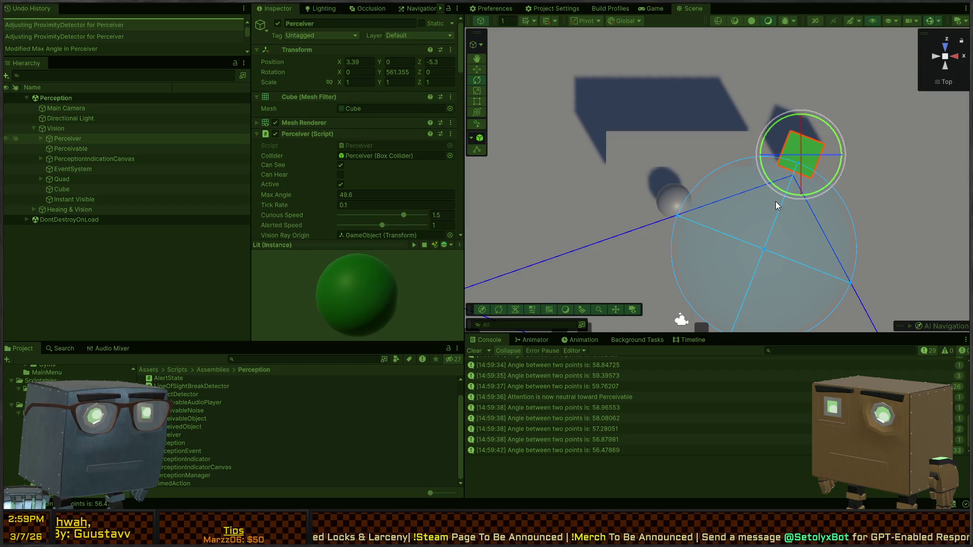
left_click_drag(841, 170, 831, 176)
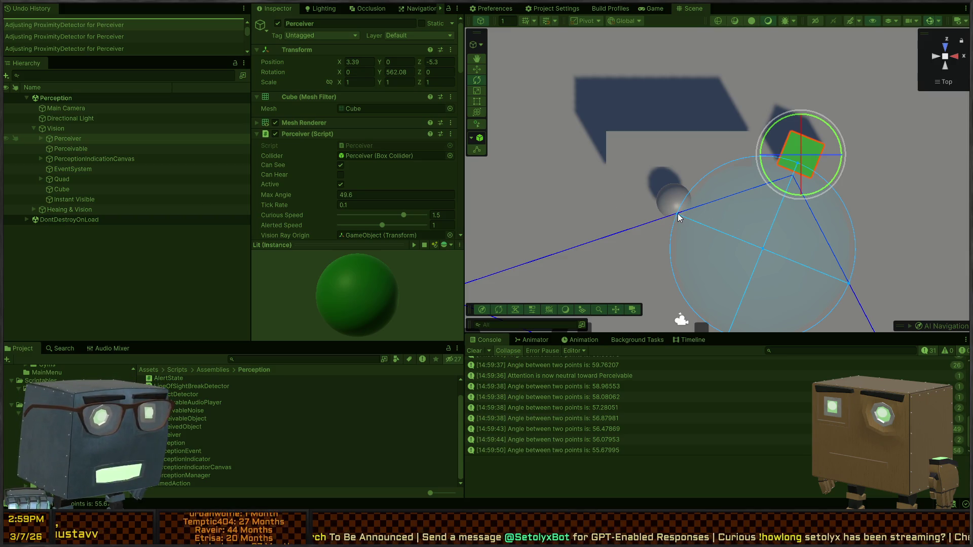
left_click_drag(679, 216, 638, 198)
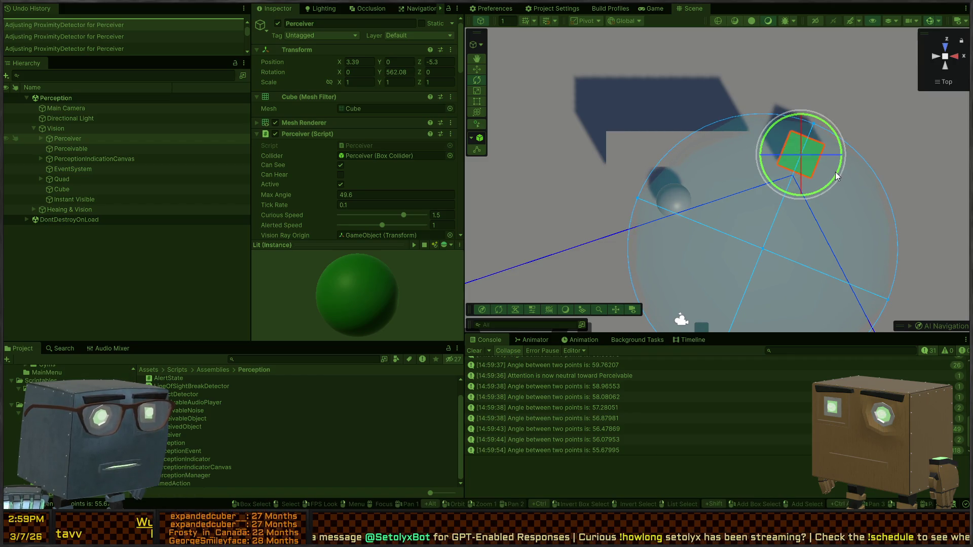
mouse_move(836, 176)
left_mouse_down()
mouse_move(863, 160)
mouse_move(874, 135)
mouse_move(843, 195)
mouse_move(859, 177)
mouse_move(857, 194)
mouse_move(880, 178)
mouse_move(865, 214)
mouse_move(880, 170)
mouse_move(875, 212)
left_mouse_up()
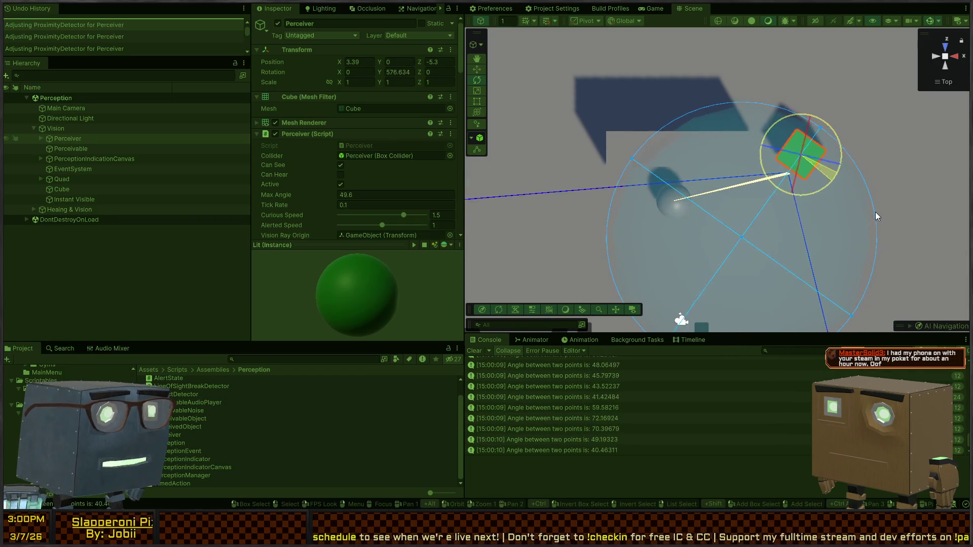
Stop Play, do a brief rerun from a tilted overhead view, and stop again
key("ctrl+p")
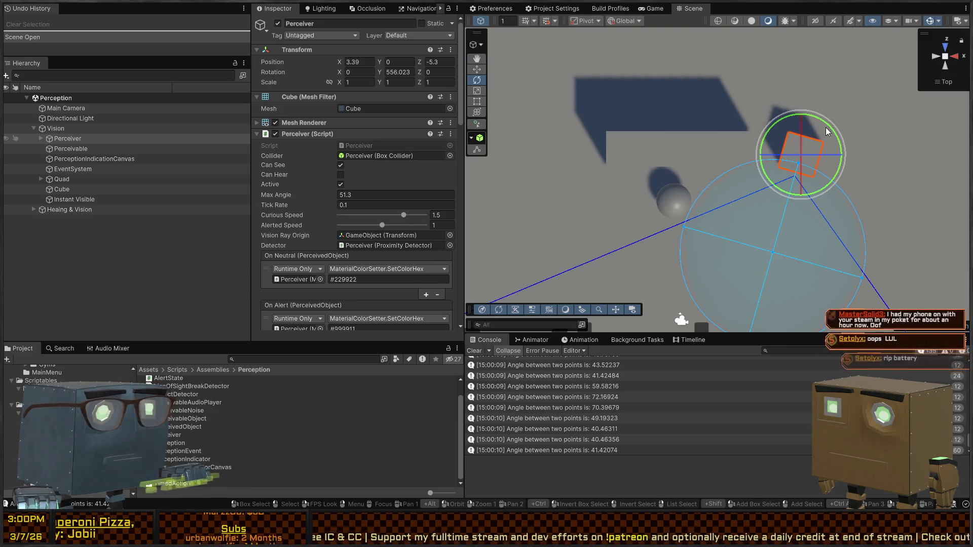
left_click_drag(633, 152, 738, 128)
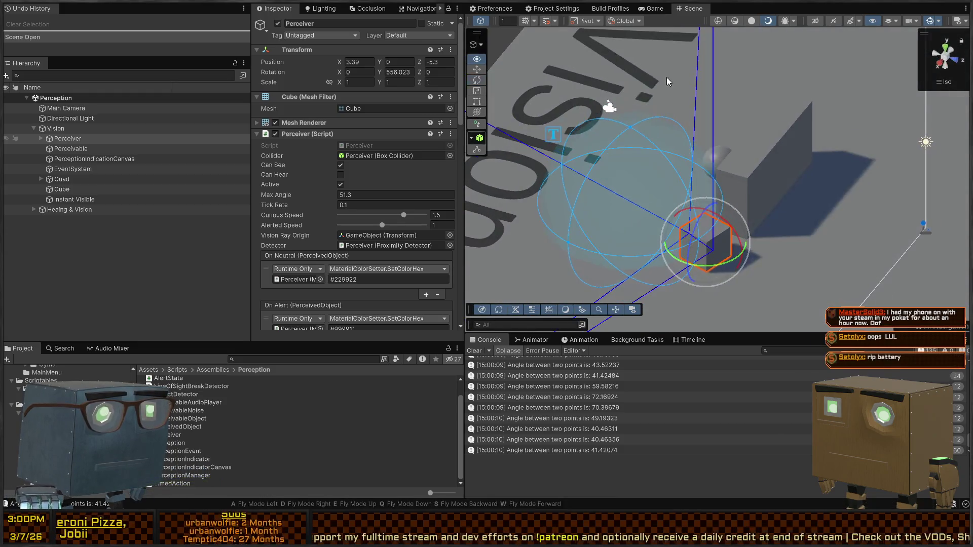
key("ctrl+p")
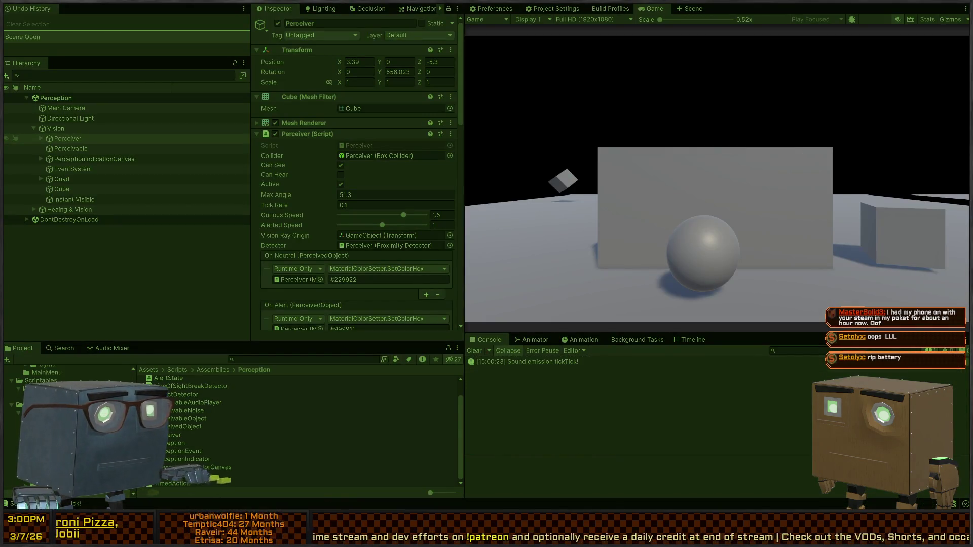
key("ctrl+p")
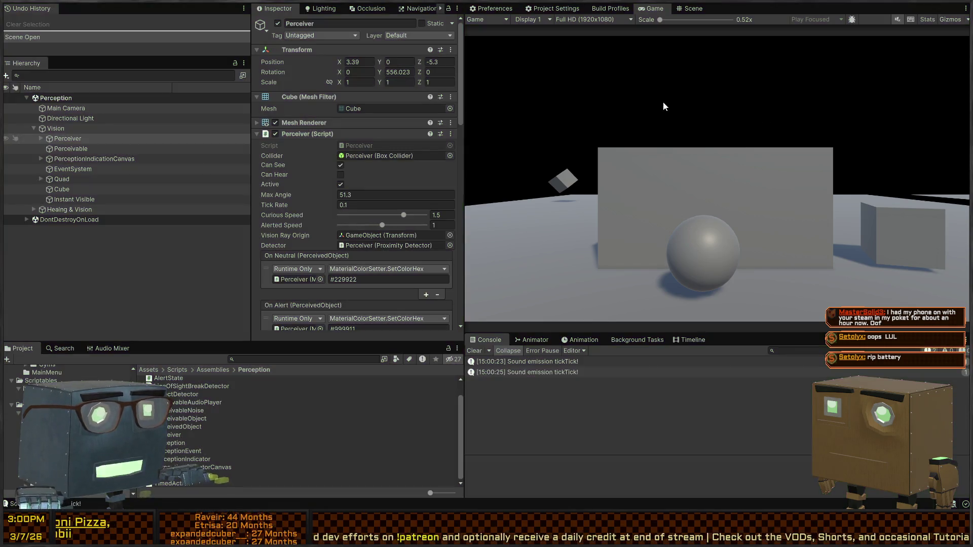
left_click(553, 127)
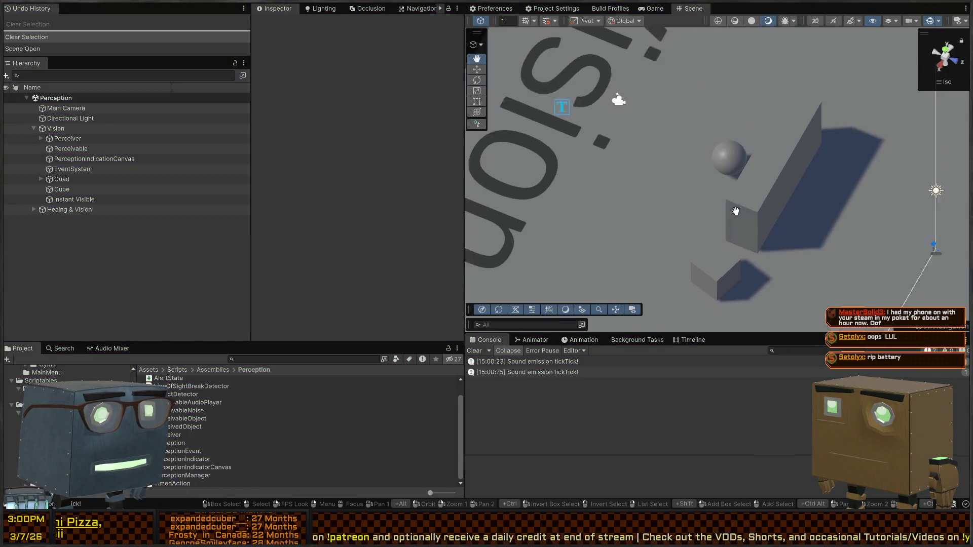
left_click_drag(733, 138, 701, 87)
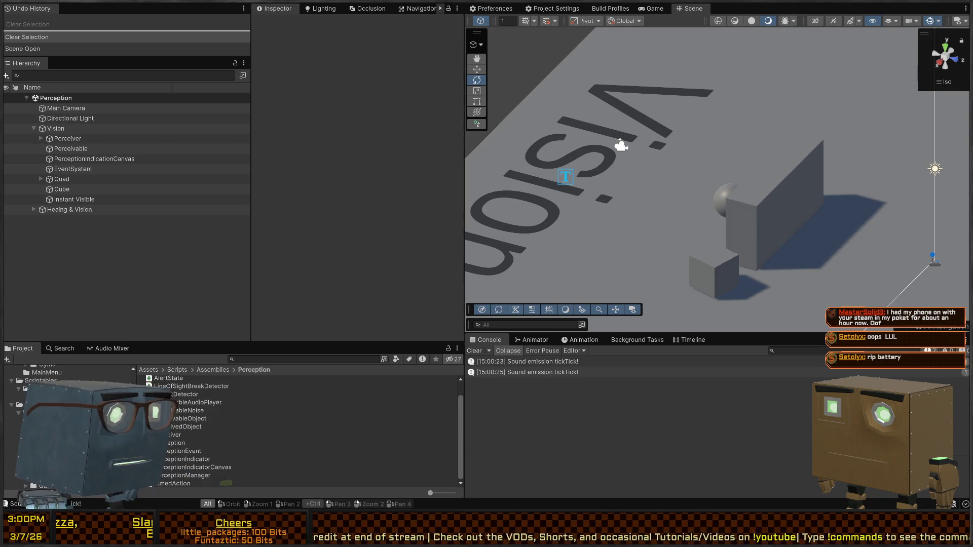
key("alt+Tab")
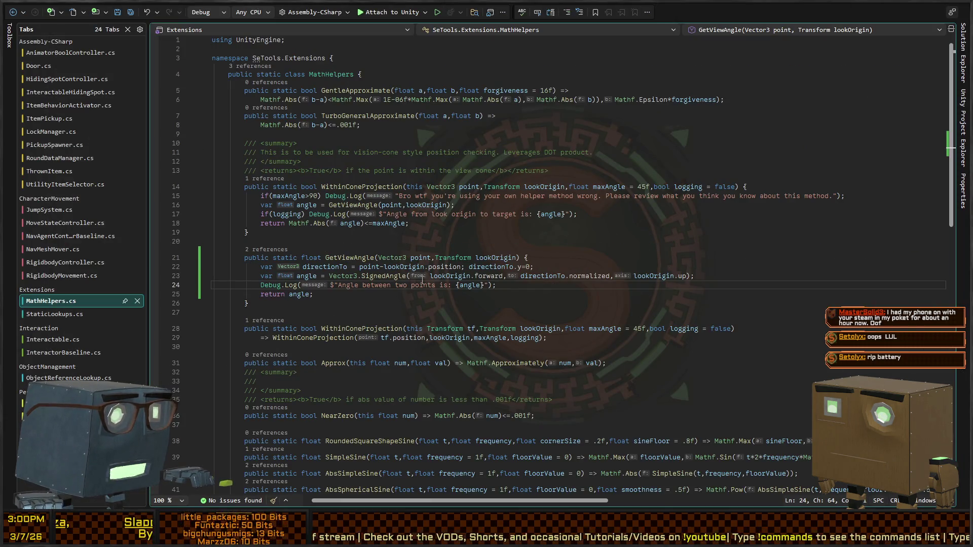
Delete the 'Angle between two points is' Debug.Log line on line 24 of GetViewAngle
left_click(526, 300)
key("Up")
key("shift+Home")
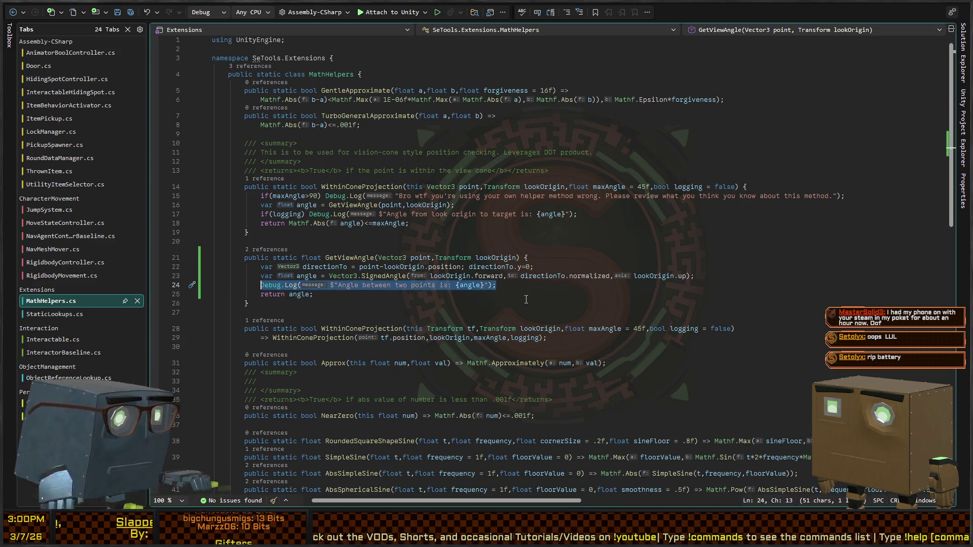
key("BackSpace")
key("BackSpace")
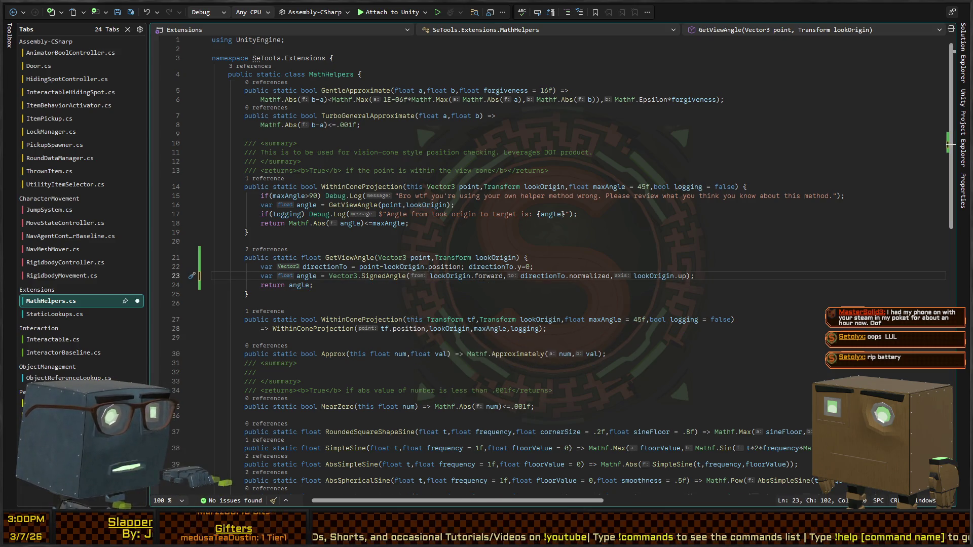